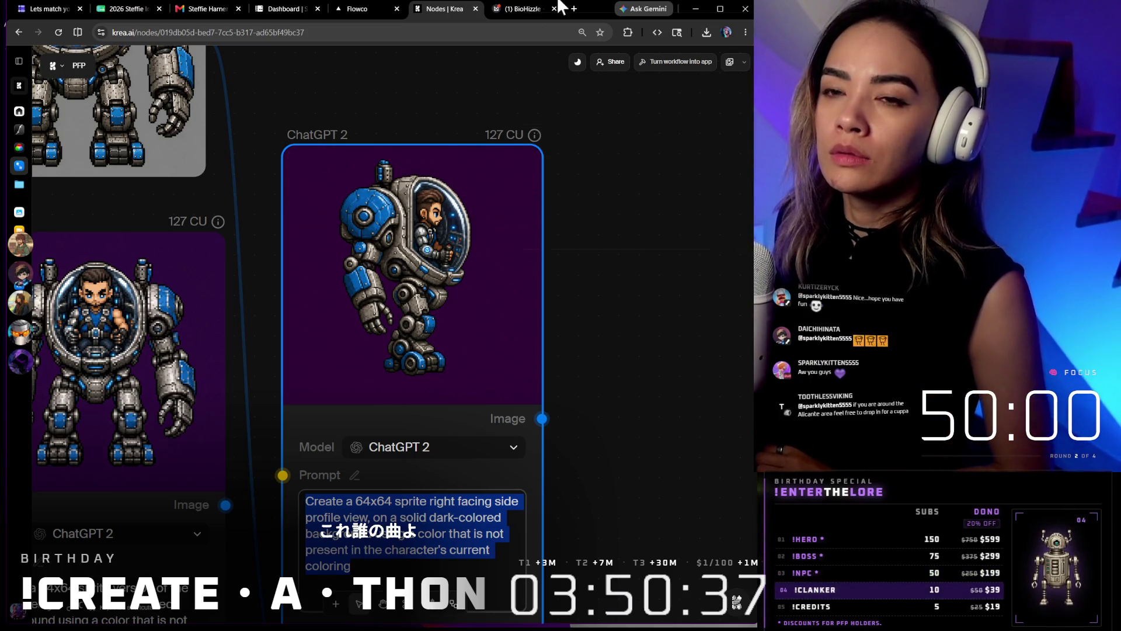
Start the Flowco 50-minute focus countdown for round 2 of 4, then move on to Krea
left_click(357, 9)
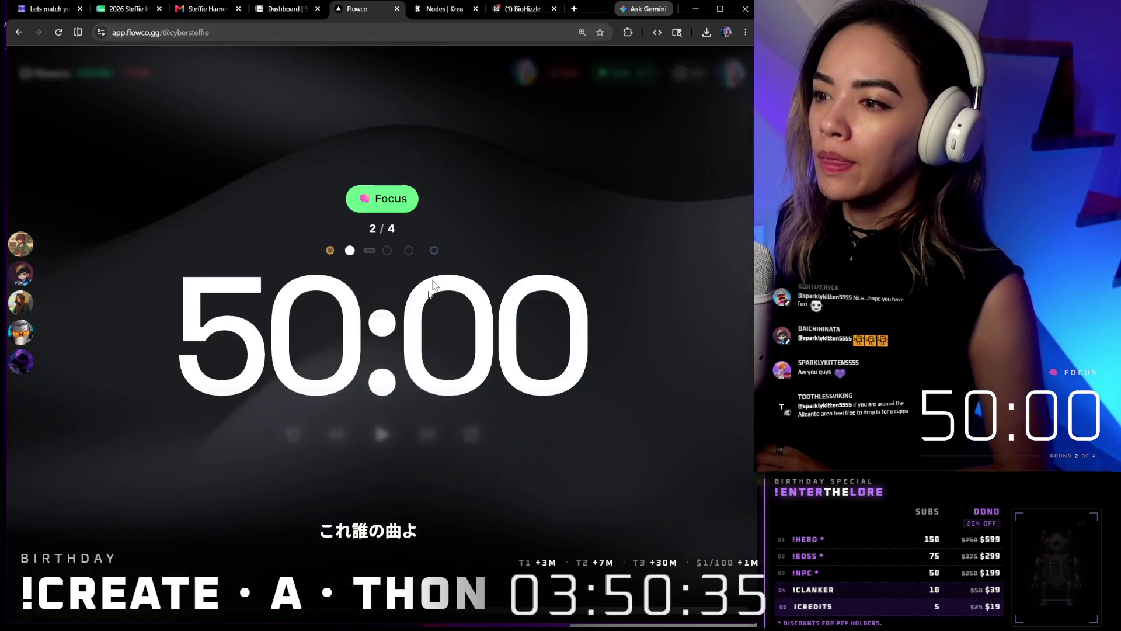
left_click(382, 434)
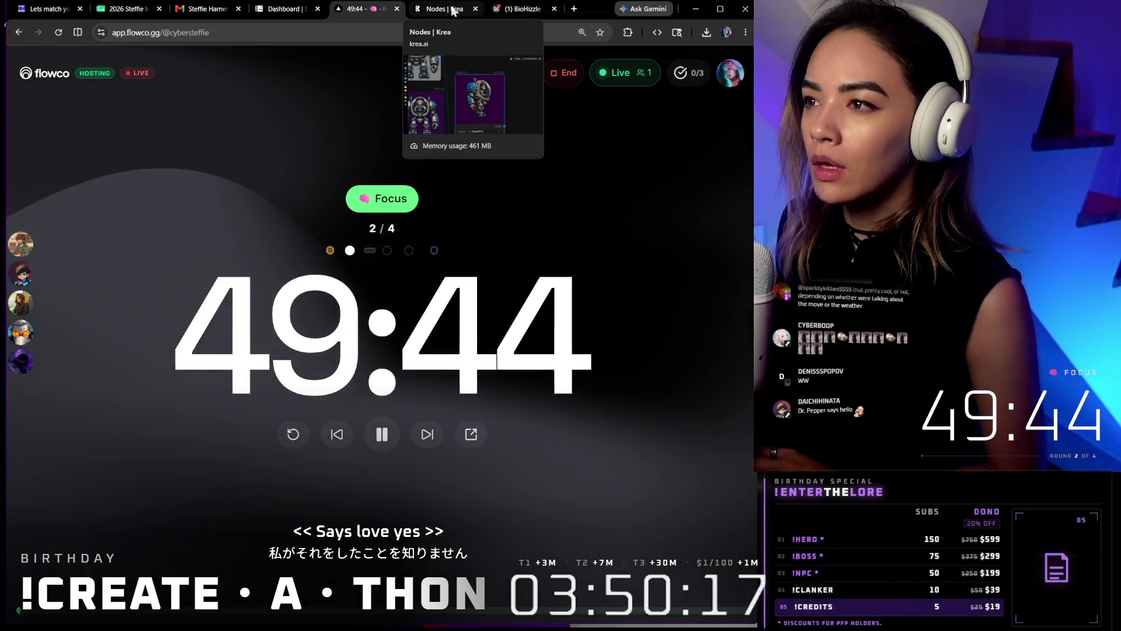
left_click(455, 10)
Snip the pilot's head from the BioHizzle mech image with Win+Shift+S for use in Krea
left_click(516, 9)
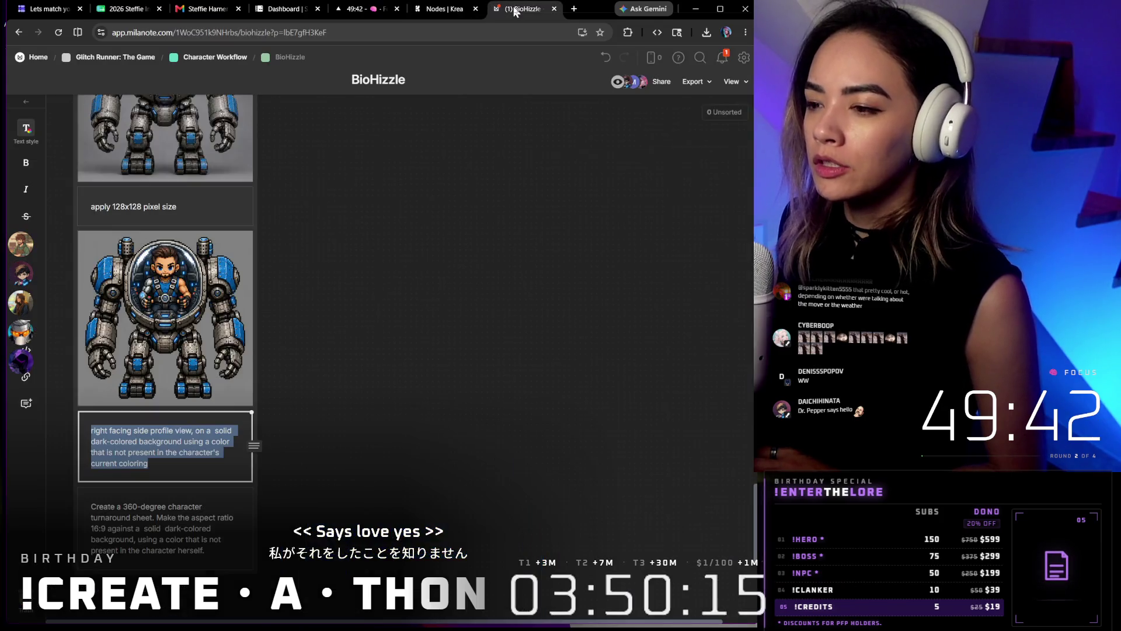
scroll(363, 251, "up", 3)
scroll(526, 421, "up", 2)
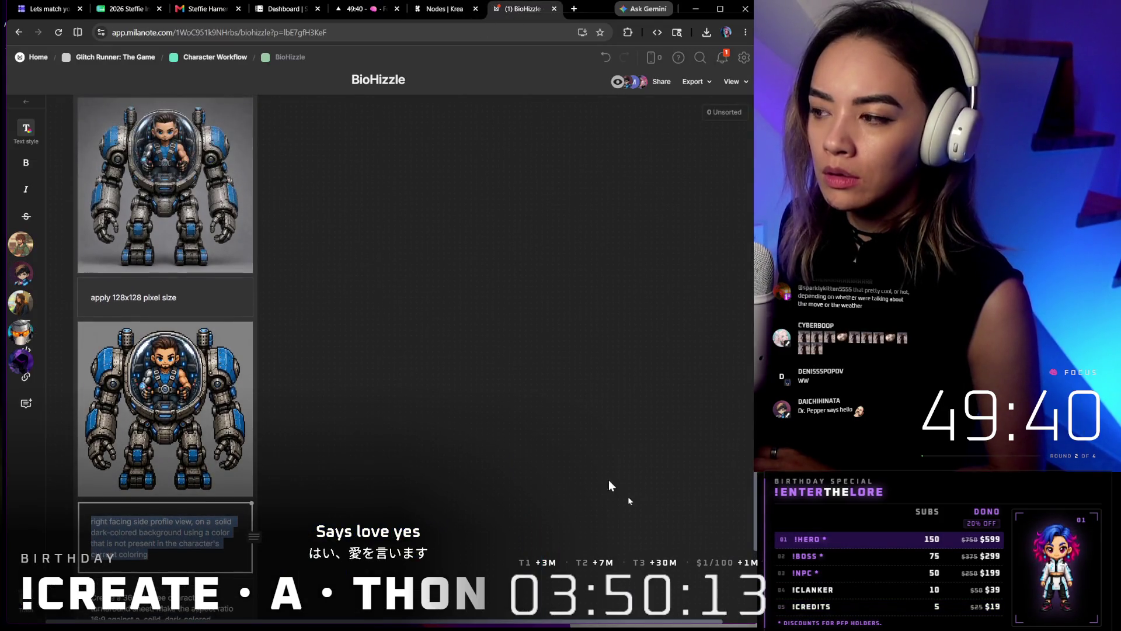
scroll(614, 351, "up", 4)
scroll(741, 228, "up", 4)
scroll(741, 219, "up", 2)
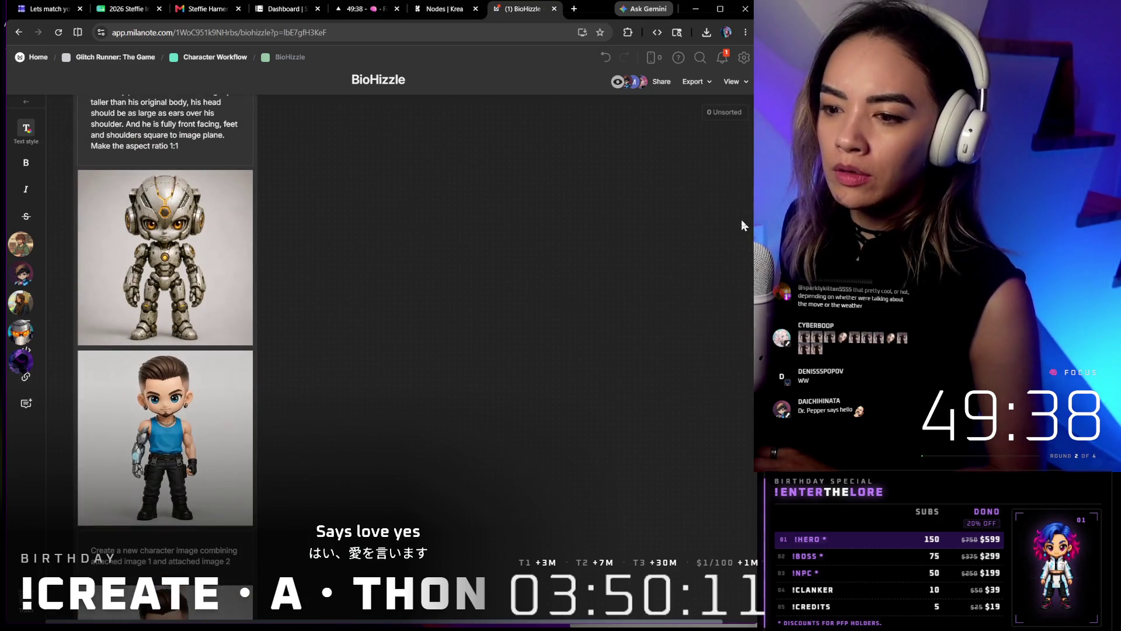
left_click(438, 9)
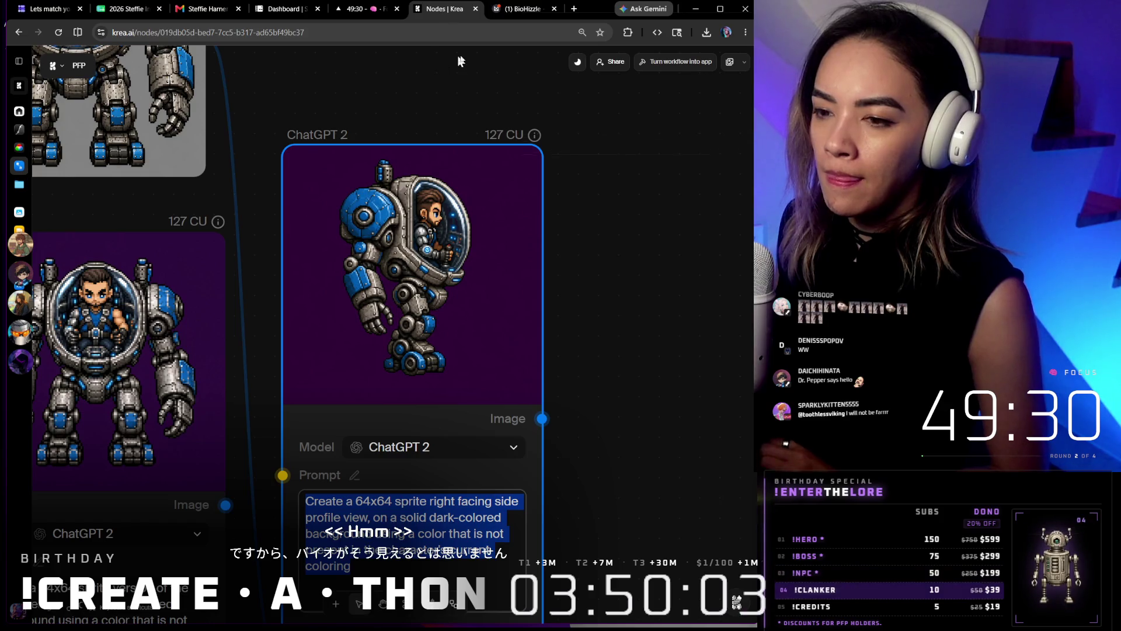
left_click(517, 10)
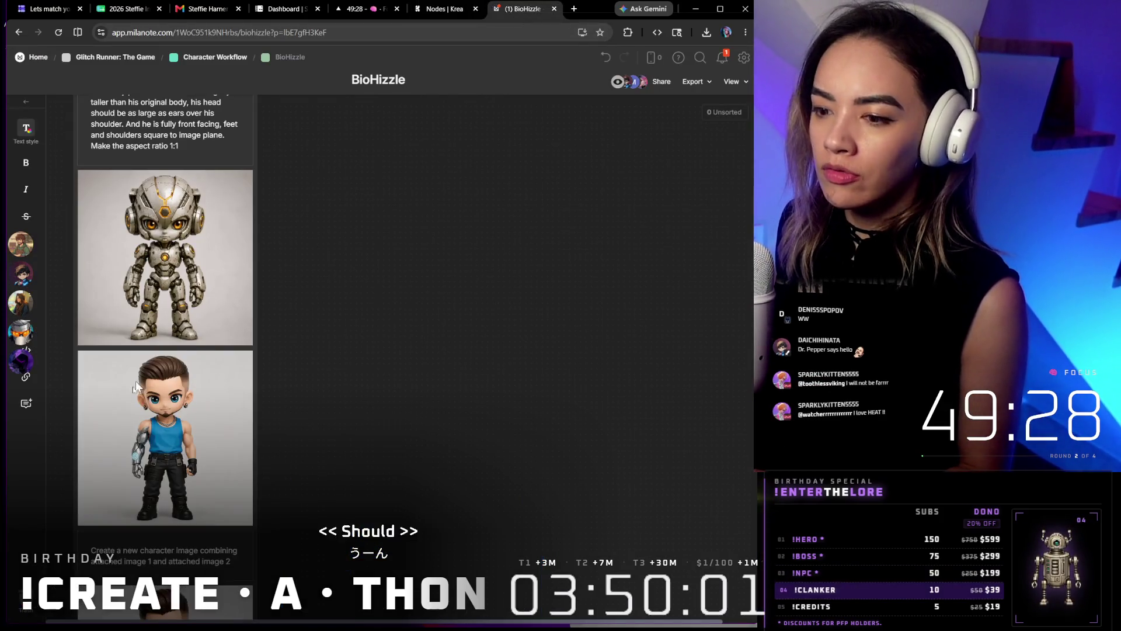
scroll(137, 382, "down", 5)
scroll(369, 271, "up", 4)
scroll(406, 286, "down", 5)
scroll(406, 286, "down", 4)
scroll(386, 324, "down", 4)
scroll(381, 315, "down", 4)
scroll(379, 315, "down", 2)
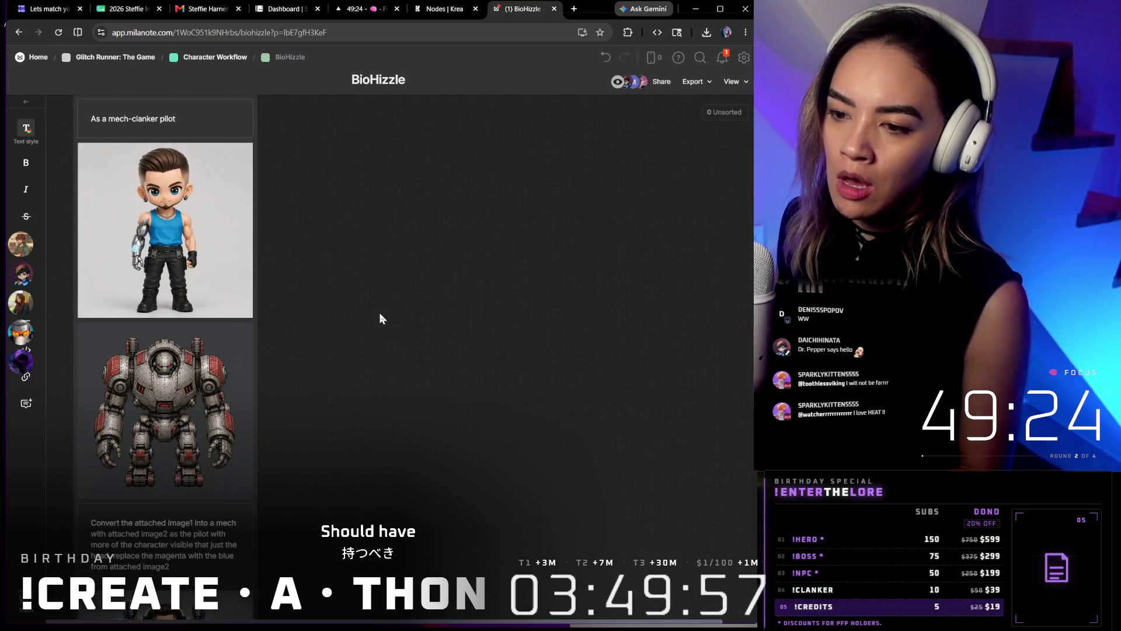
scroll(379, 313, "down", 4)
scroll(386, 302, "down", 2)
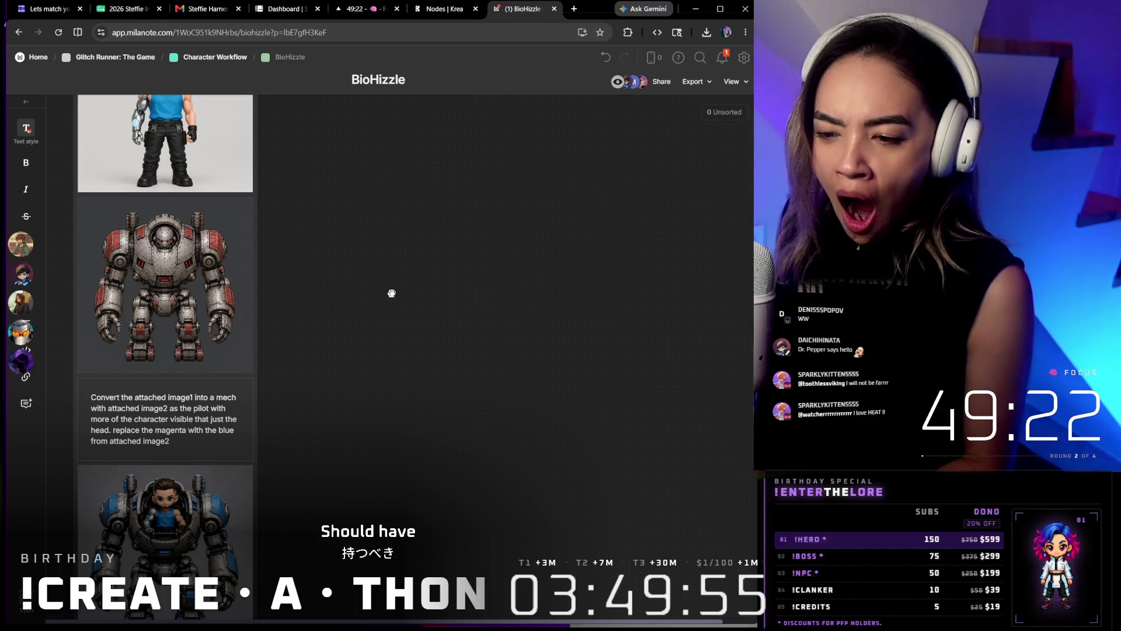
scroll(391, 293, "down", 3)
scroll(342, 438, "down", 3)
scroll(337, 474, "down", 3)
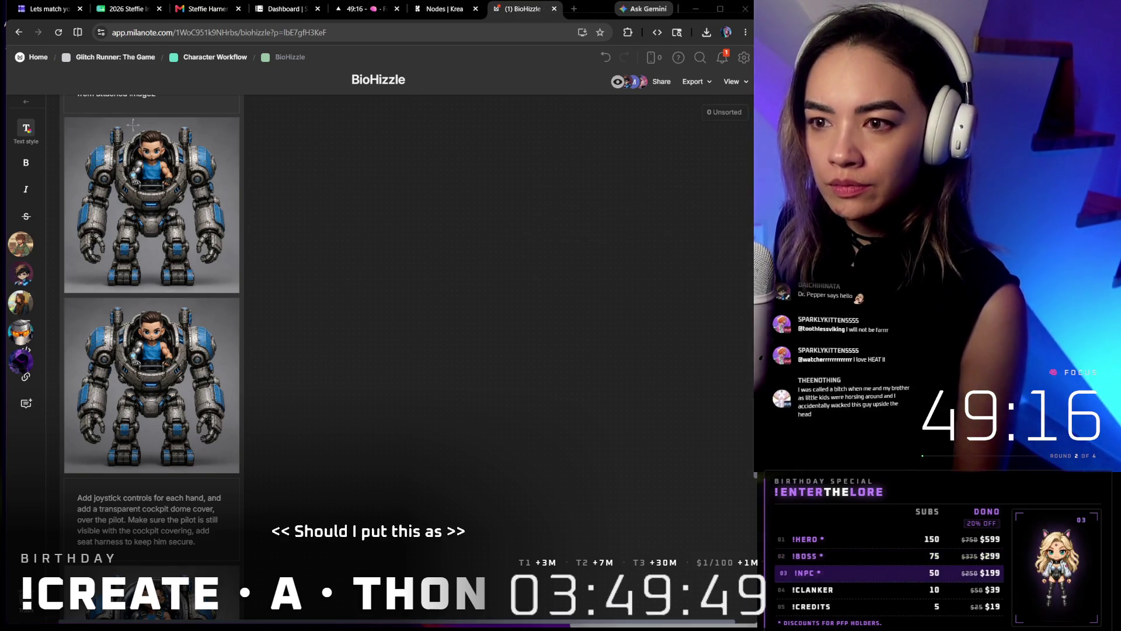
key("super+shift+s")
left_click_drag(133, 125, 182, 180)
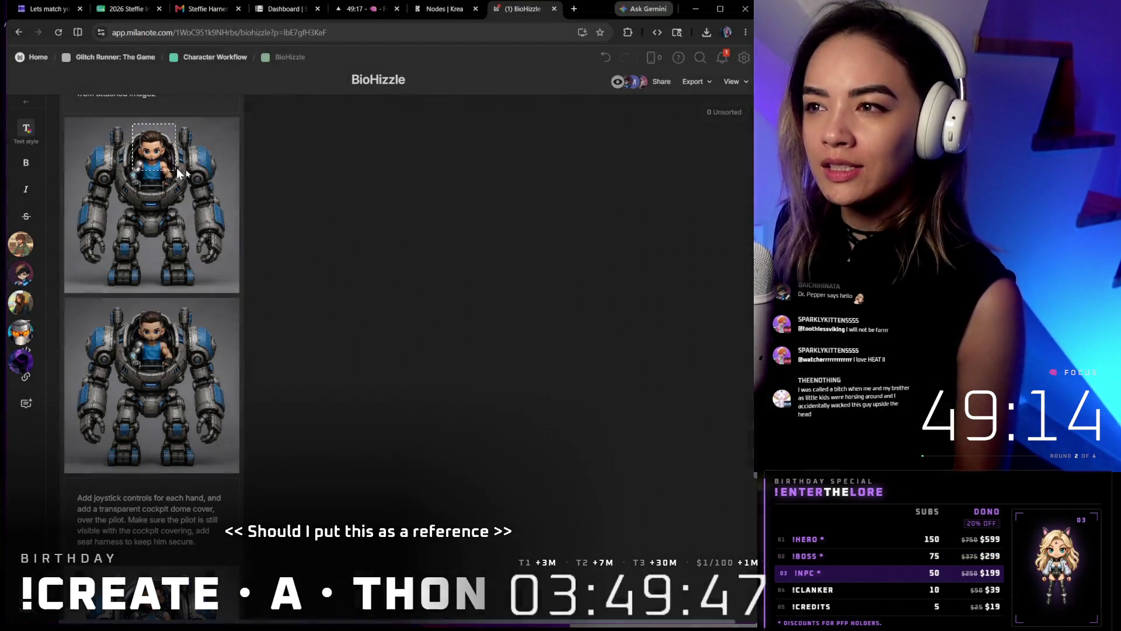
left_click(440, 9)
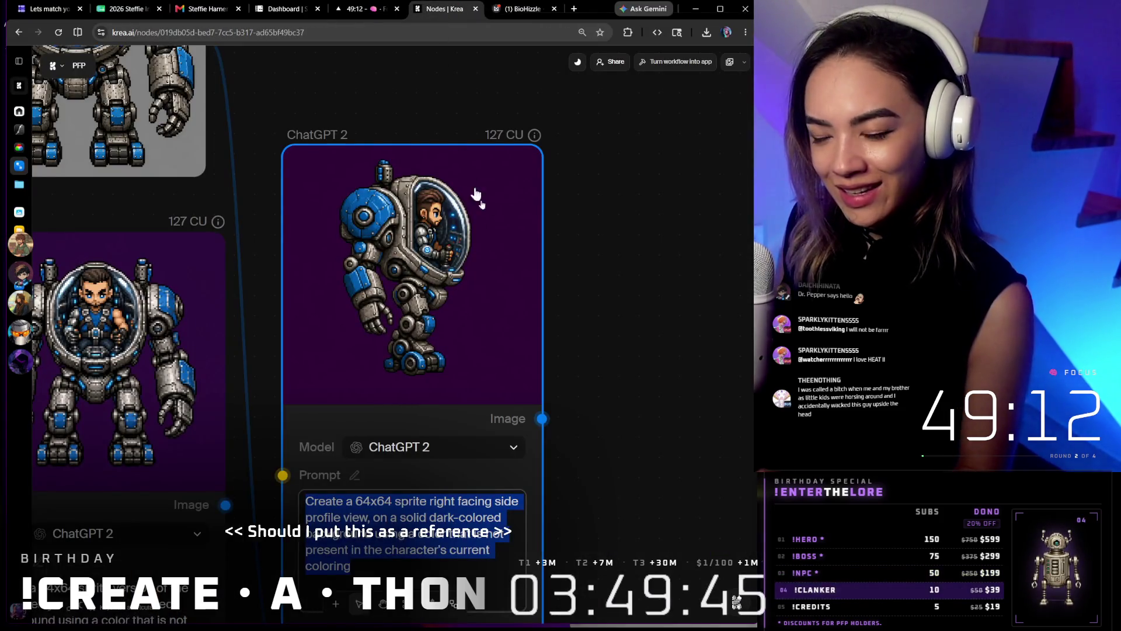
Paste the pilot-head snip as a new image node and place it at the canvas top-left
key("ctrl+v")
scroll(602, 308, "down", 3)
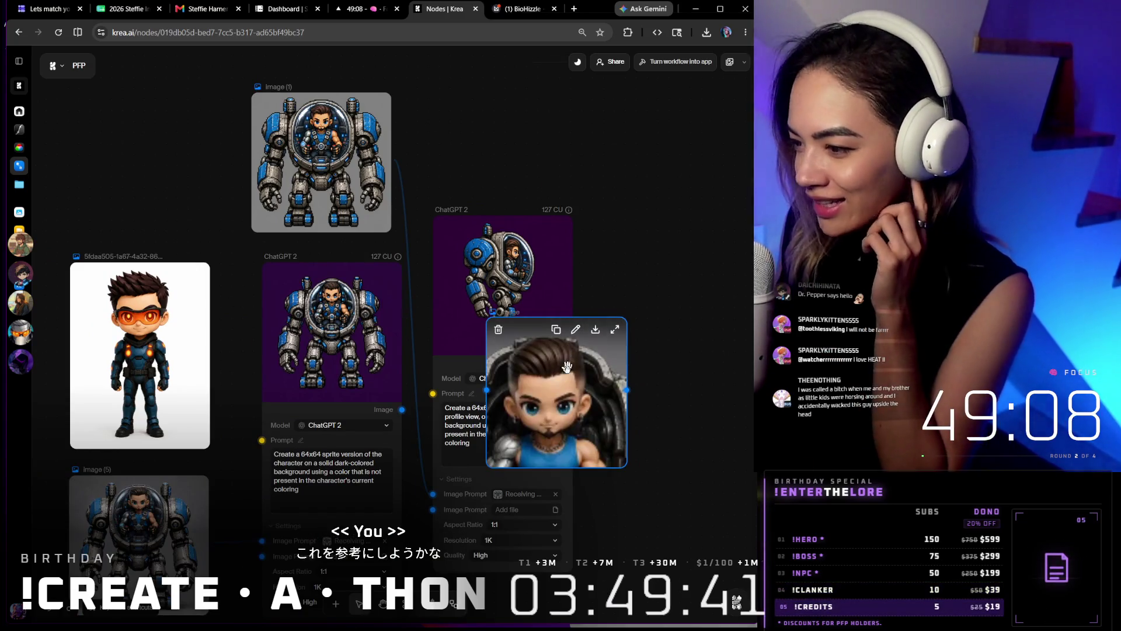
left_click_drag(567, 366, 166, 132)
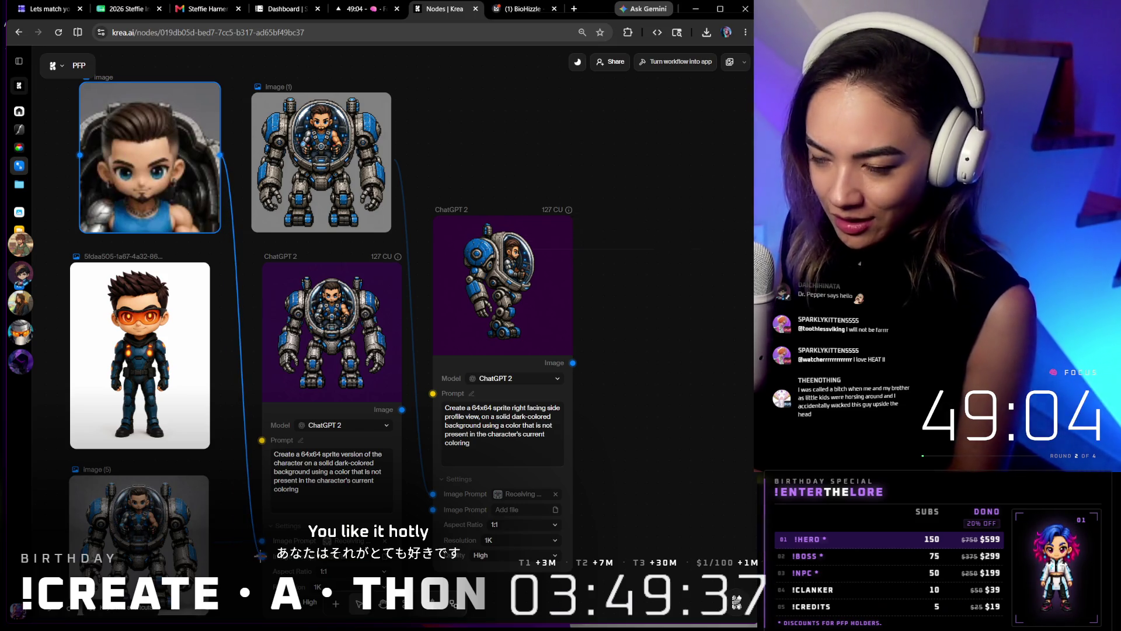
mouse_move(501, 272)
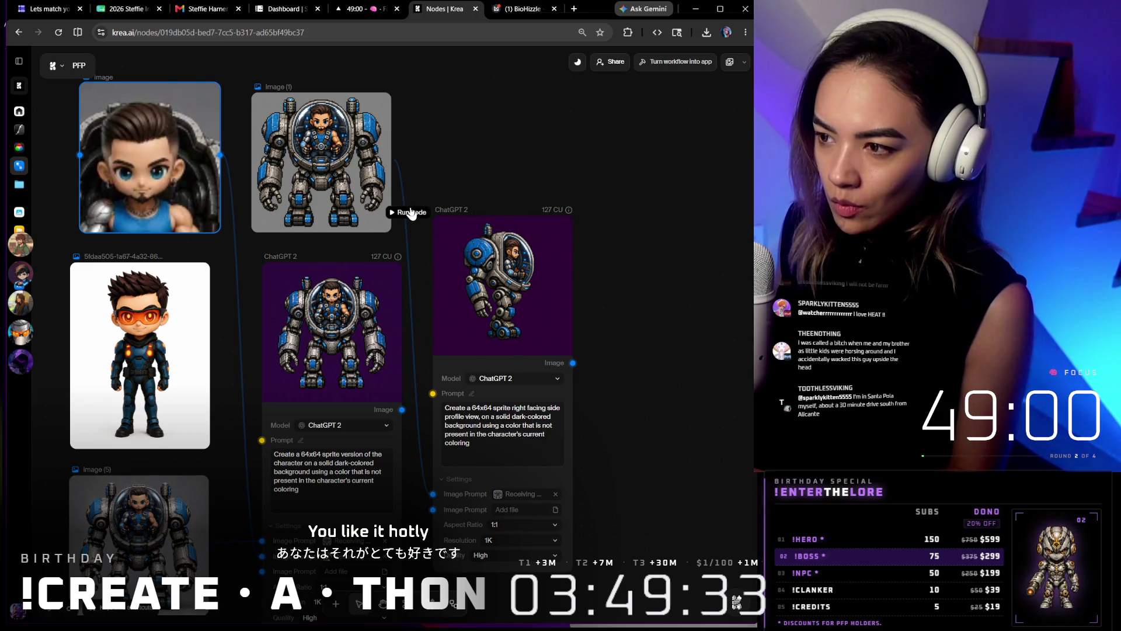
scroll(540, 200, "down", 3)
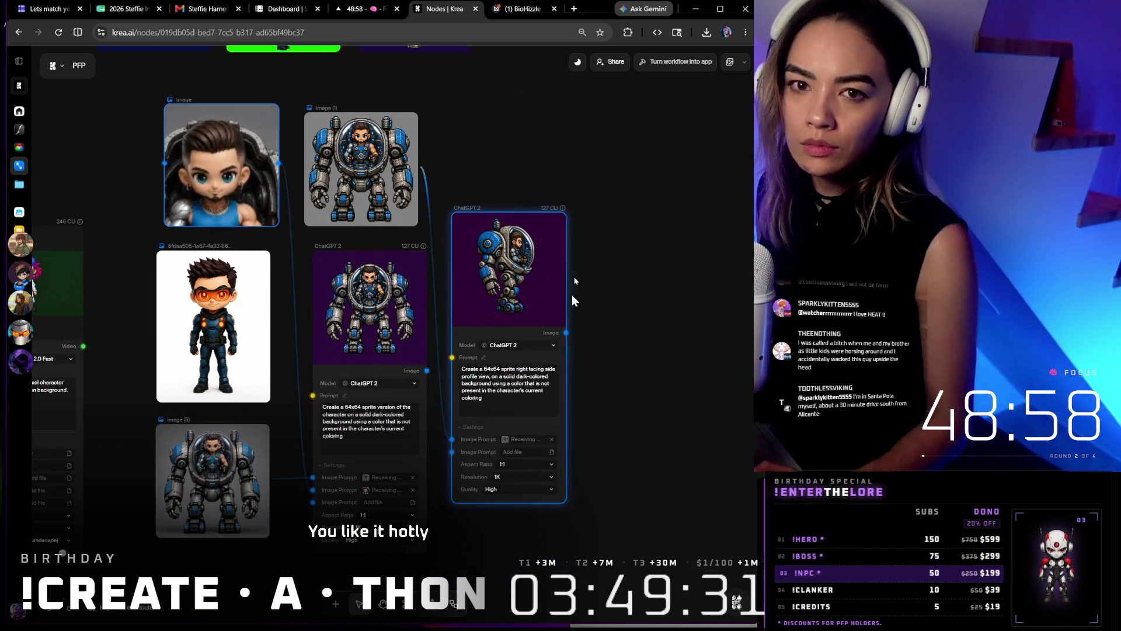
scroll(569, 301, "down", 3)
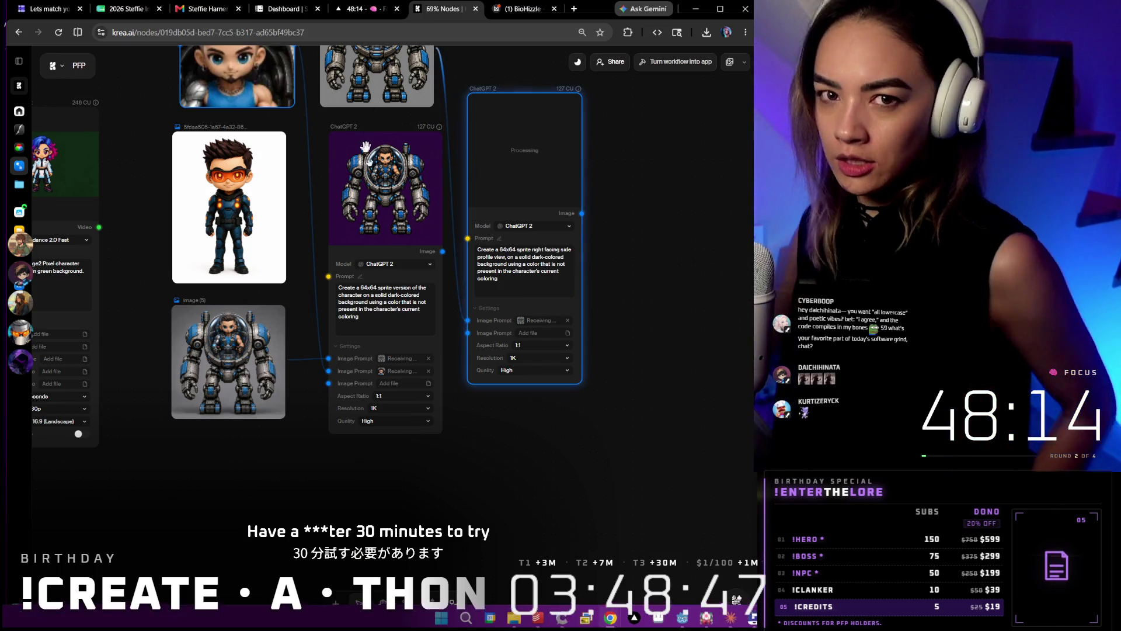
scroll(447, 526, "up", 2)
scroll(447, 524, "up", 1)
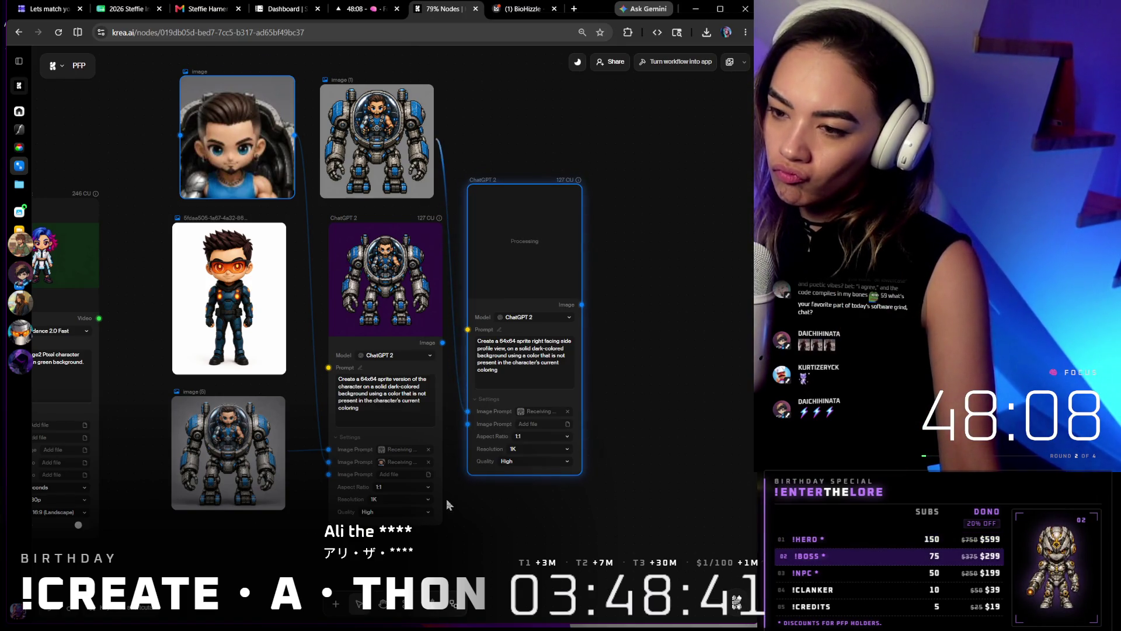
scroll(446, 504, "down", 3)
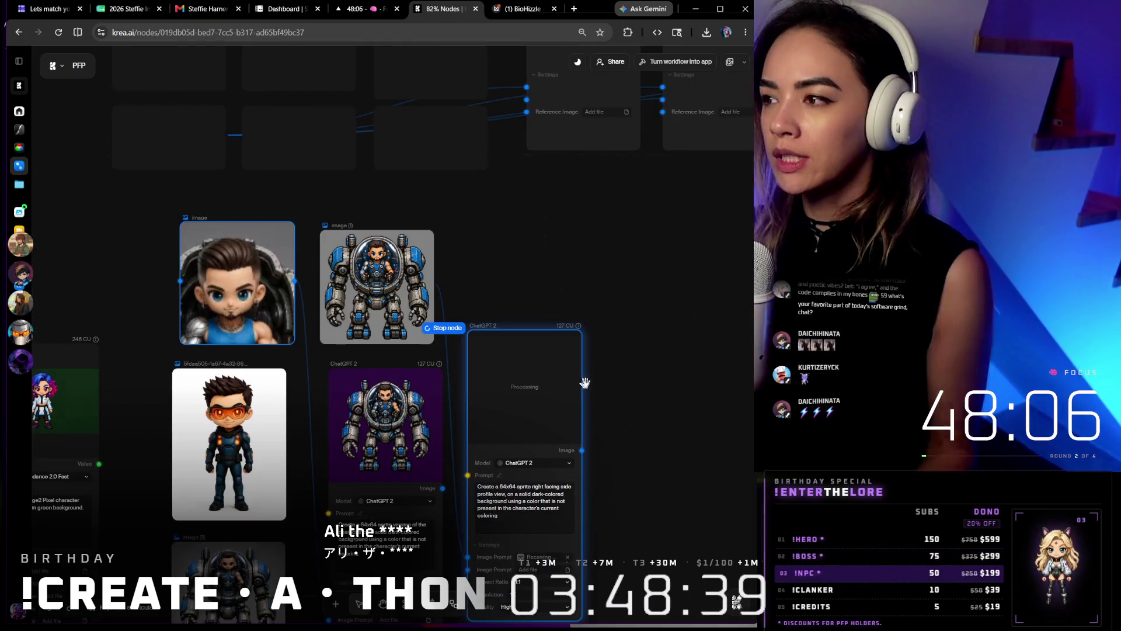
scroll(601, 359, "down", 3)
scroll(614, 353, "down", 3)
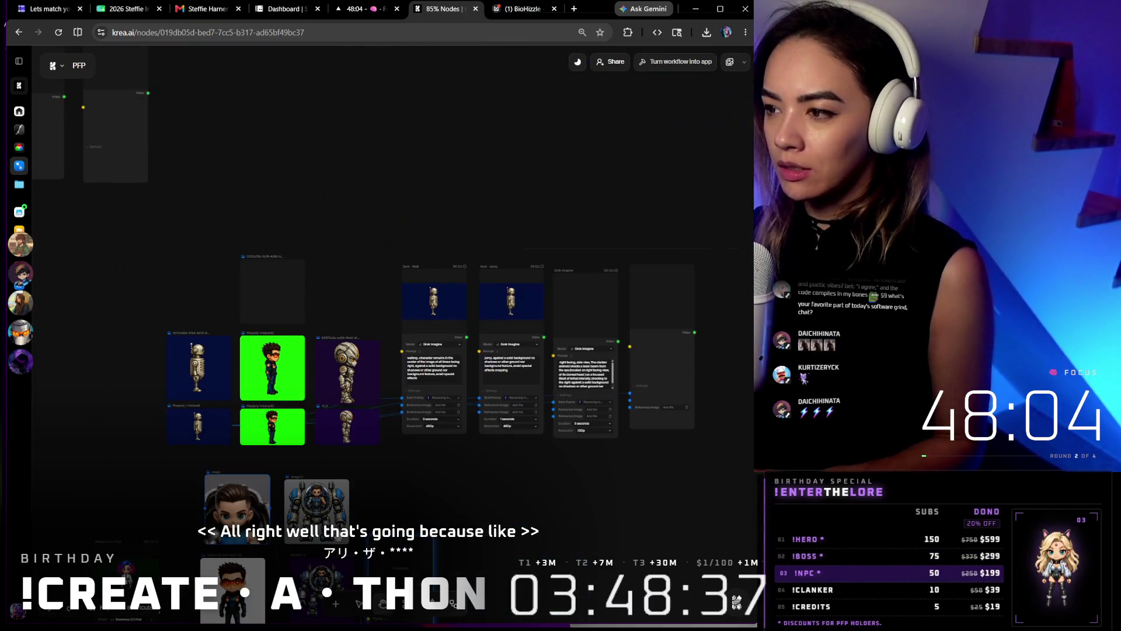
Pan across the other sprite node clusters, then return to the BioHizzle board
left_click_drag(570, 395, 511, 438)
scroll(512, 439, "up", 3)
scroll(368, 404, "up", 3)
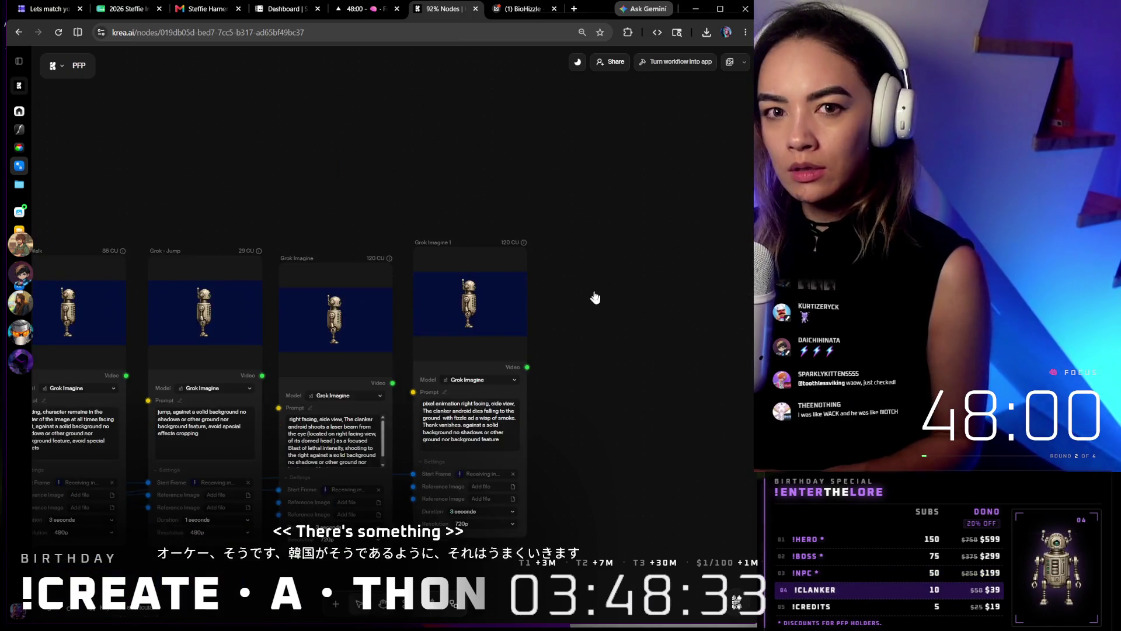
scroll(594, 290, "down", 3)
scroll(594, 298, "down", 3)
scroll(622, 394, "down", 2)
left_click_drag(648, 443, 344, 359)
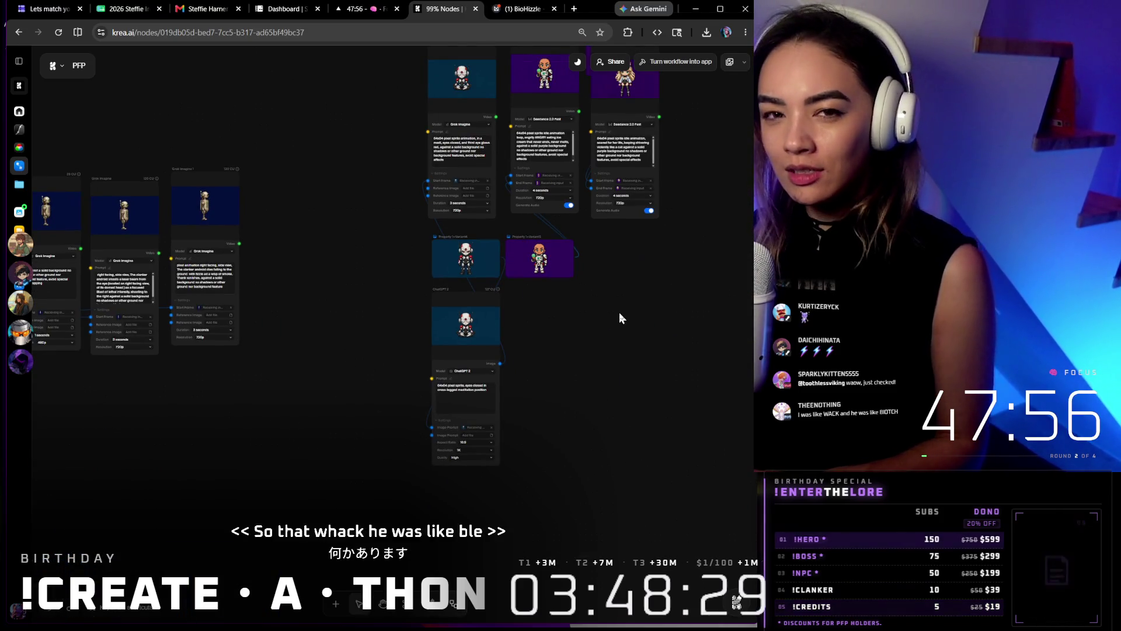
left_click_drag(604, 364, 489, 530)
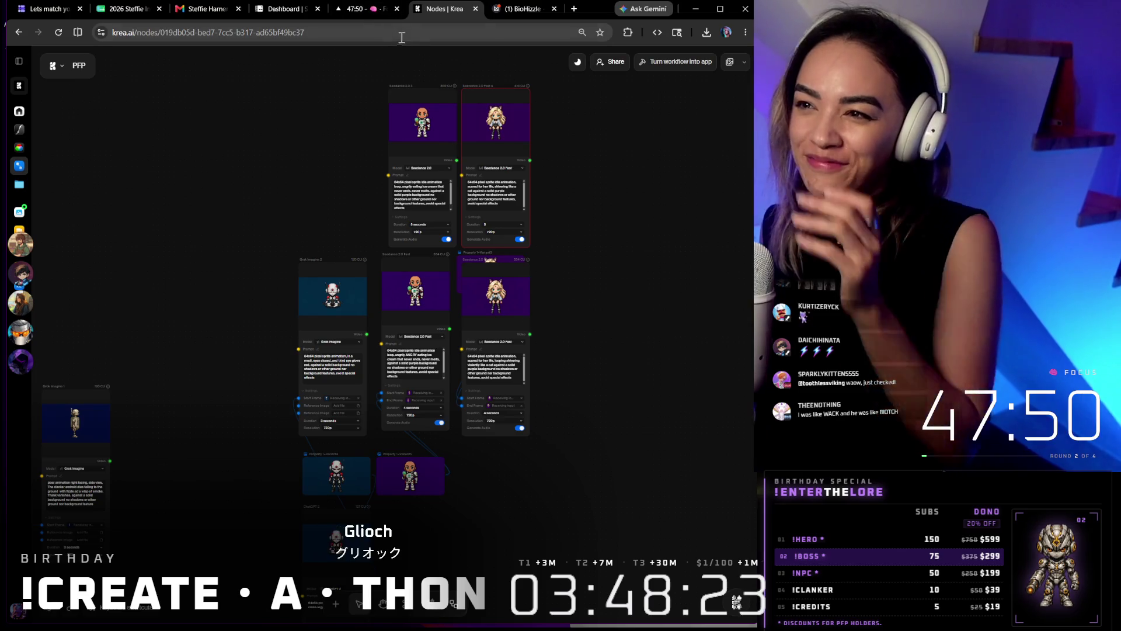
left_click(528, 9)
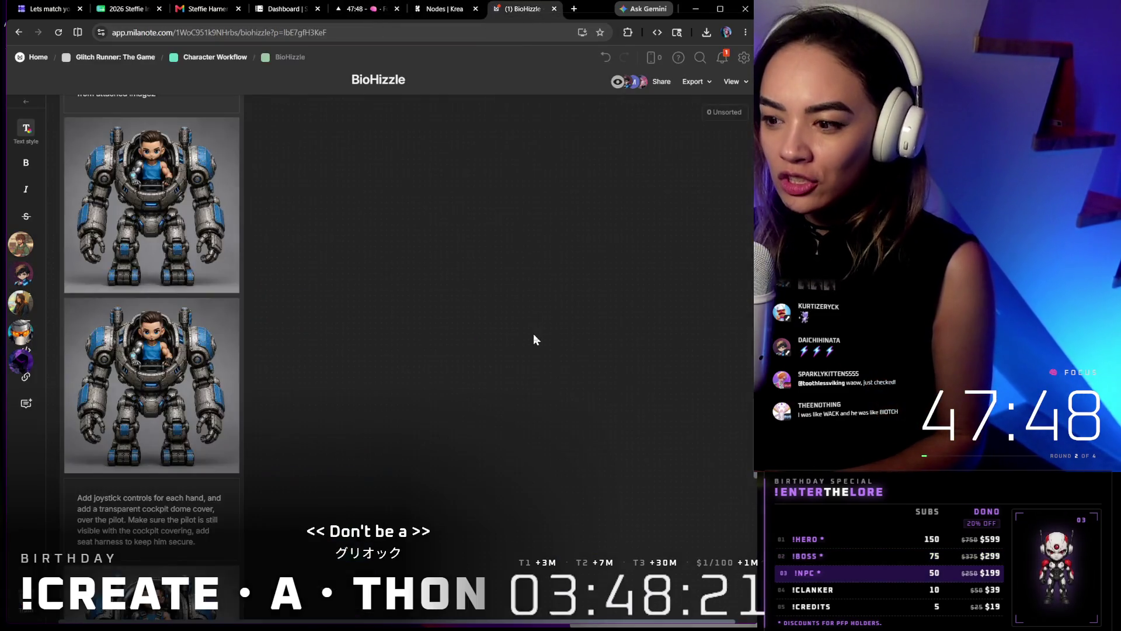
scroll(533, 334, "down", 5)
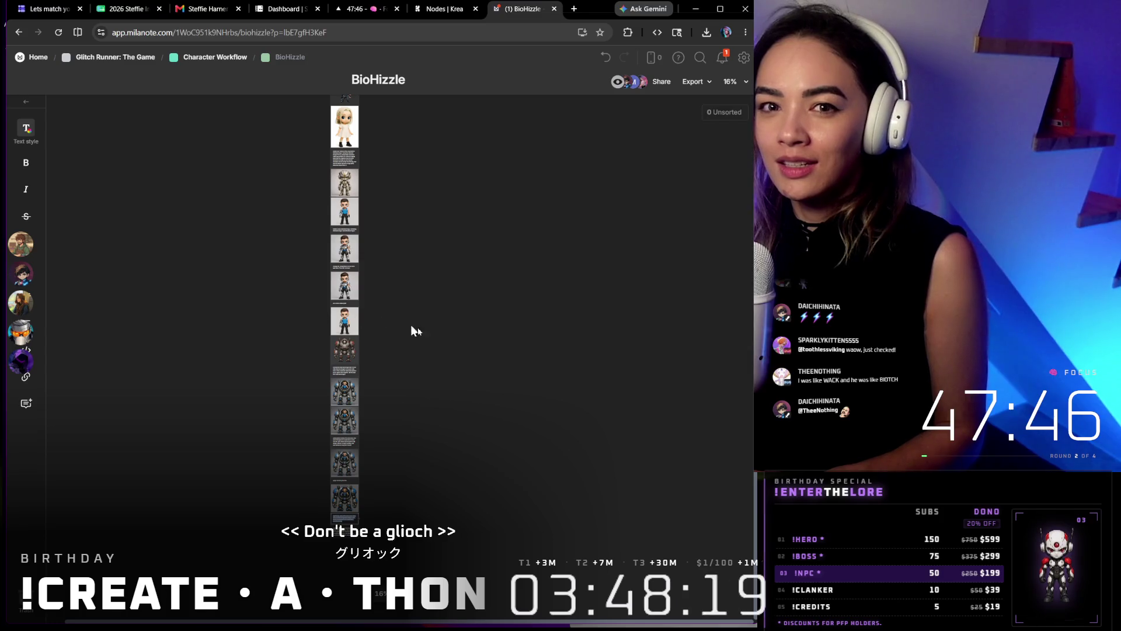
scroll(411, 325, "down", 2)
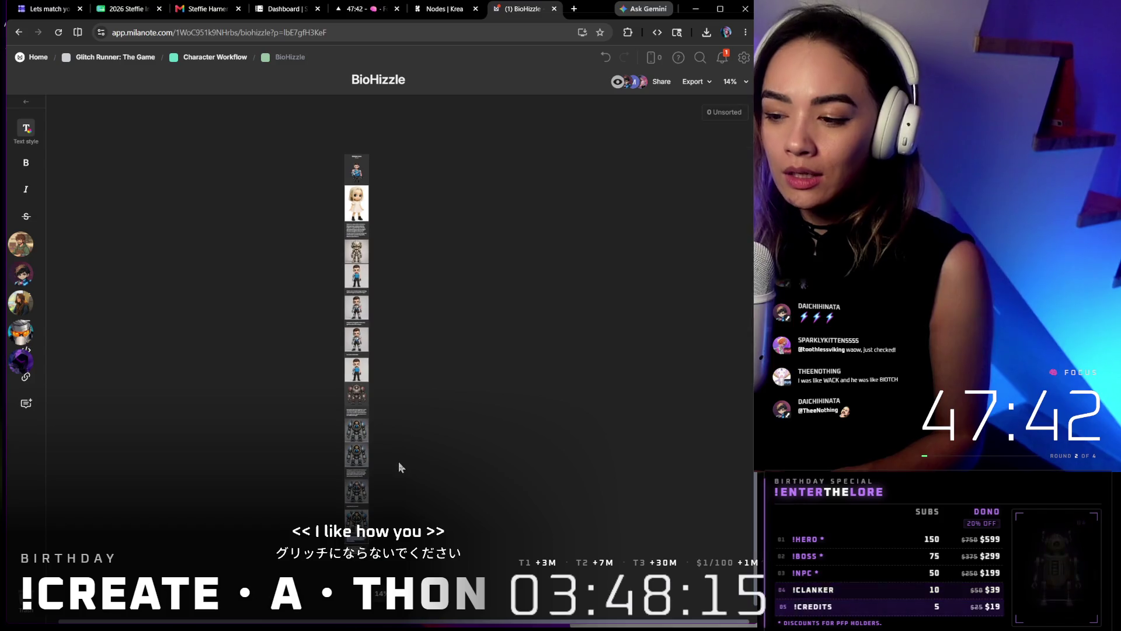
scroll(399, 462, "up", 2)
scroll(420, 203, "up", 2)
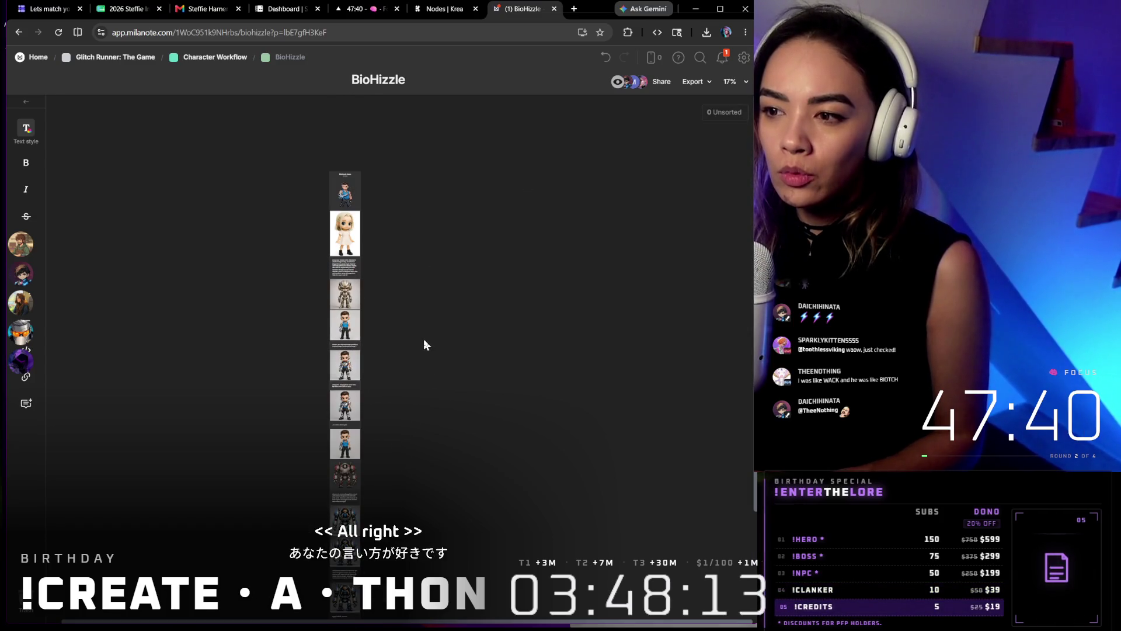
scroll(423, 339, "down", 3)
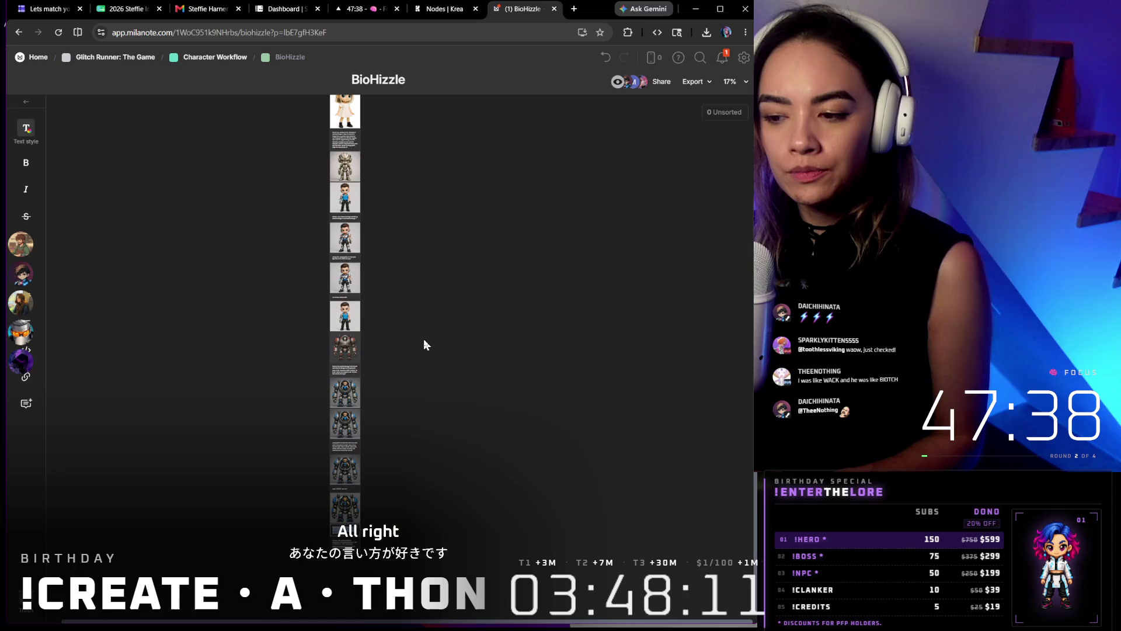
scroll(423, 338, "down", 2)
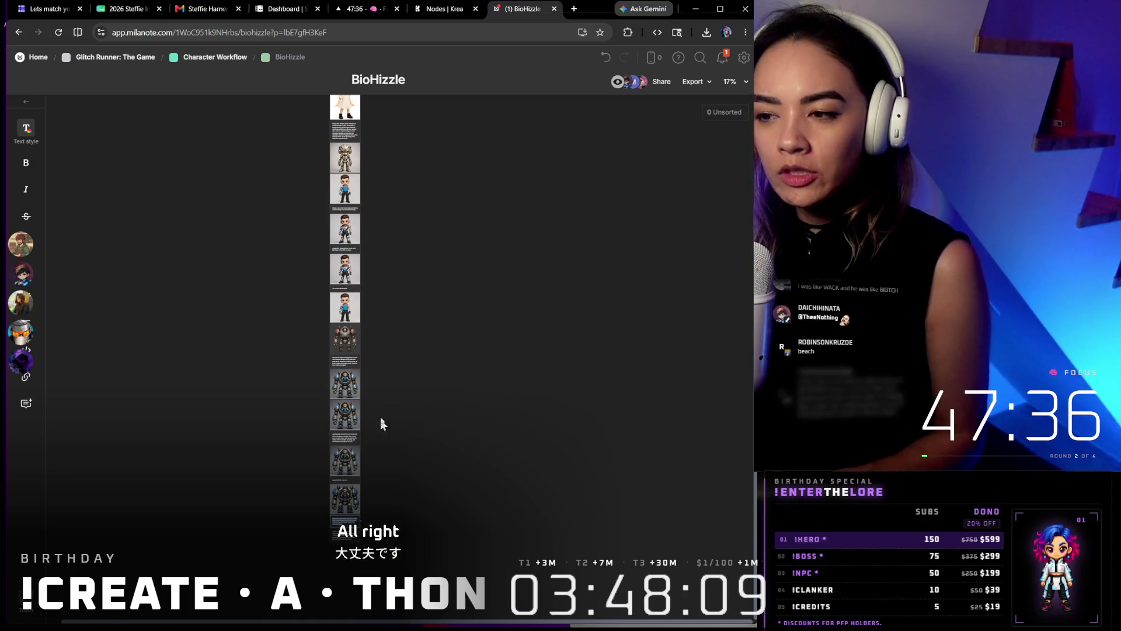
scroll(432, 354, "up", 4)
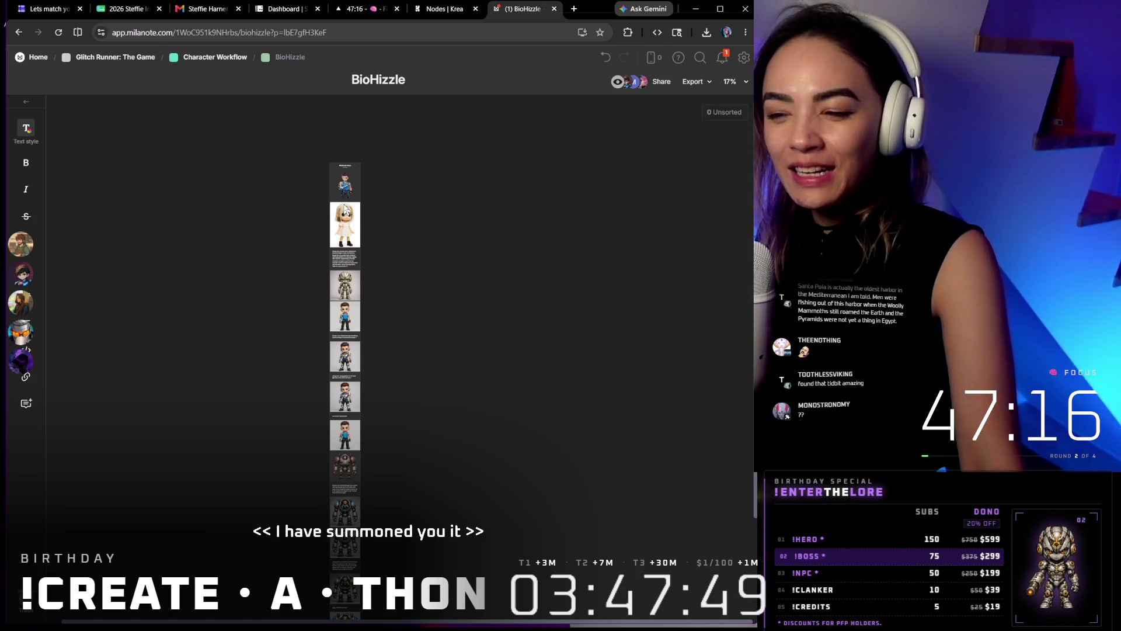
scroll(372, 371, "down", 4)
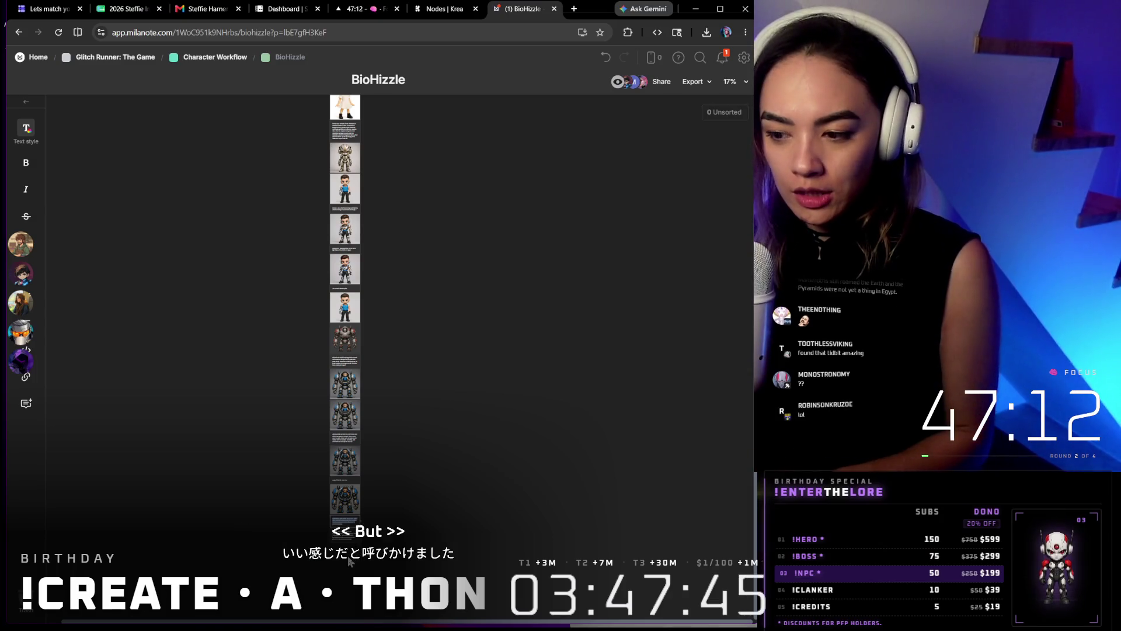
scroll(351, 395, "up", 5)
scroll(350, 394, "up", 5)
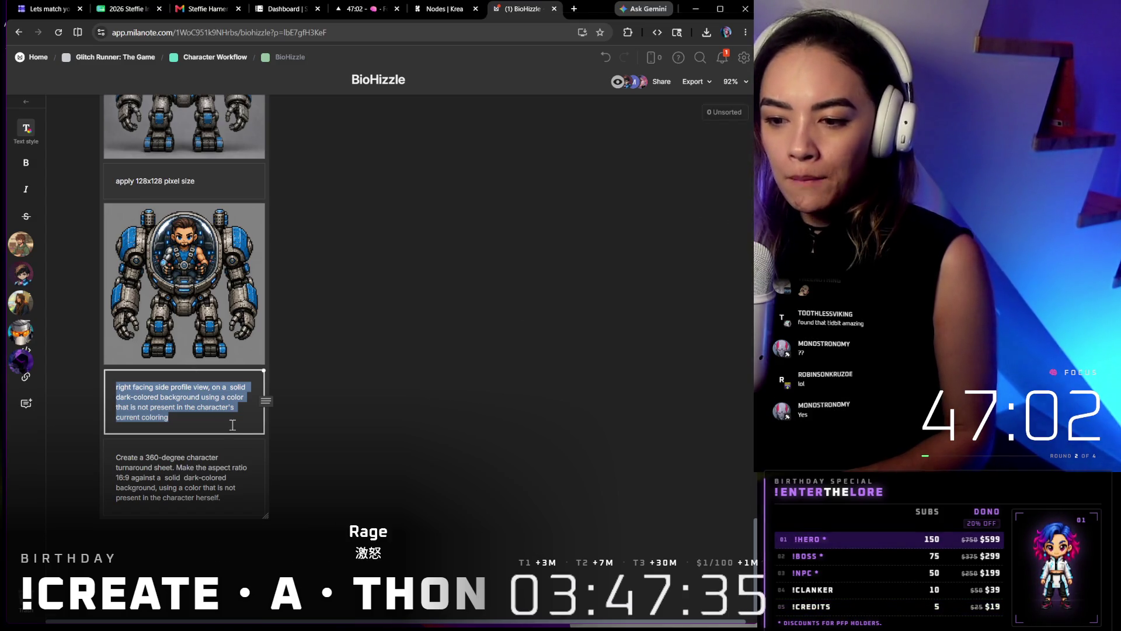
Copy the full 360-degree character turnaround prompt text and bring Krea Nodes back up
left_click(241, 473)
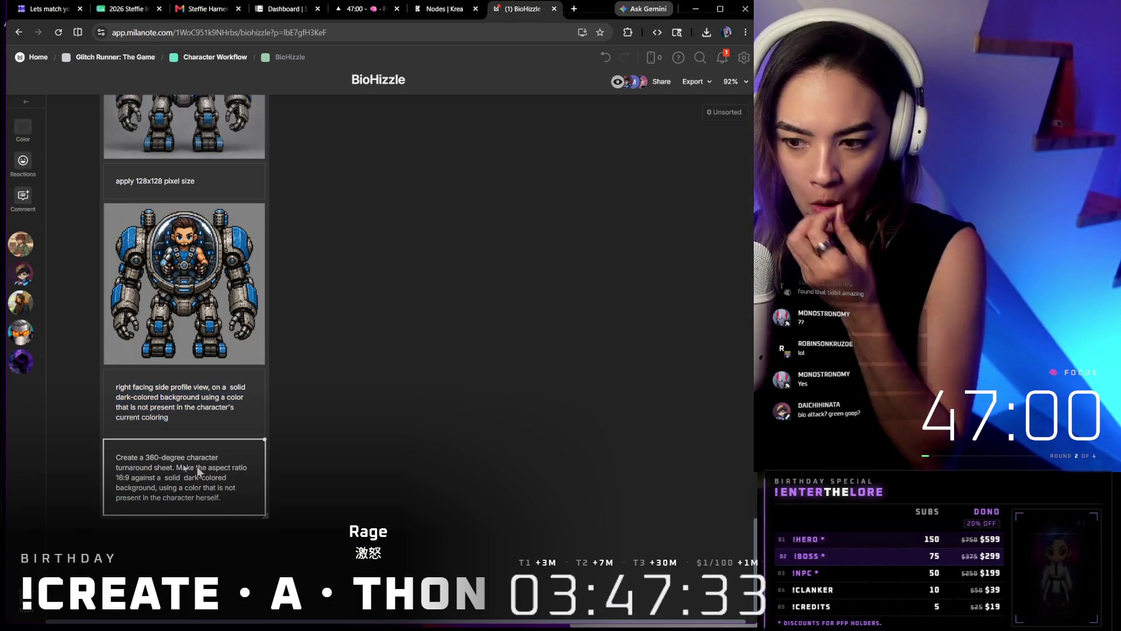
double_click(168, 464)
key("ctrl+a")
key("ctrl+c")
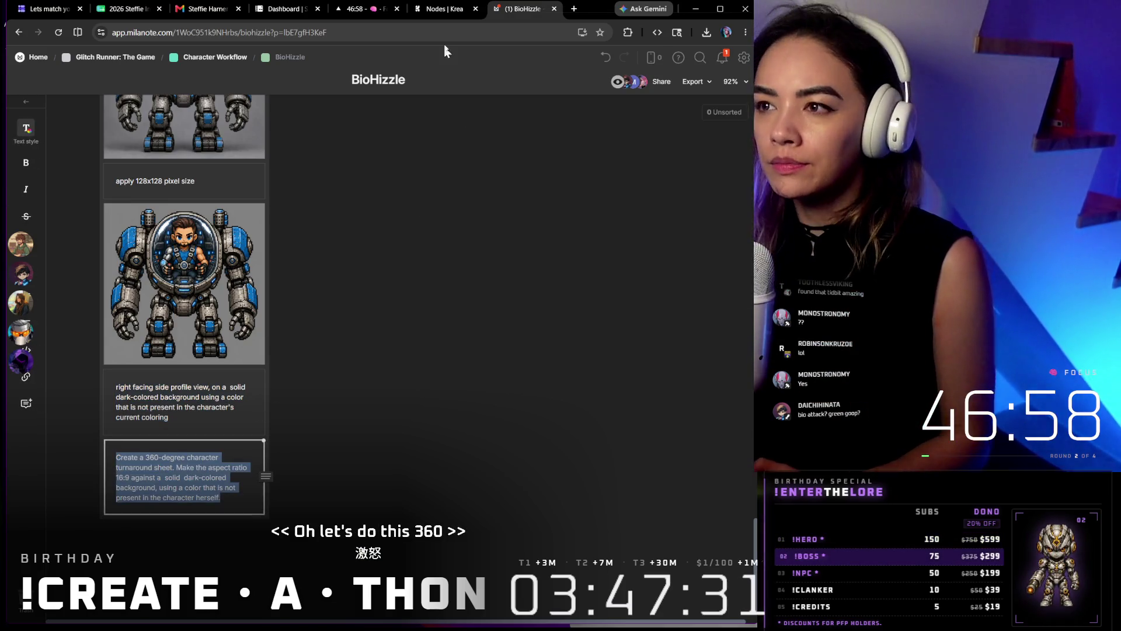
left_click(445, 9)
scroll(575, 263, "down", 2)
scroll(575, 263, "down", 2)
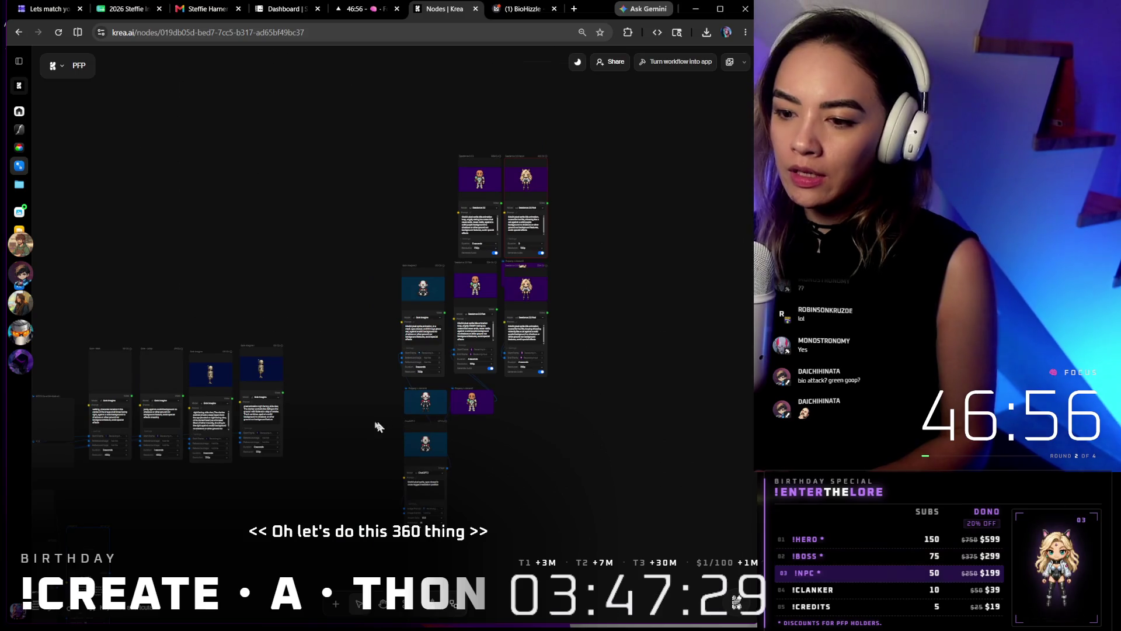
scroll(377, 418, "down", 2)
Add a ChatGPT 2 node fed by the robot image output and check remaining credits
left_click_drag(567, 297, 580, 355)
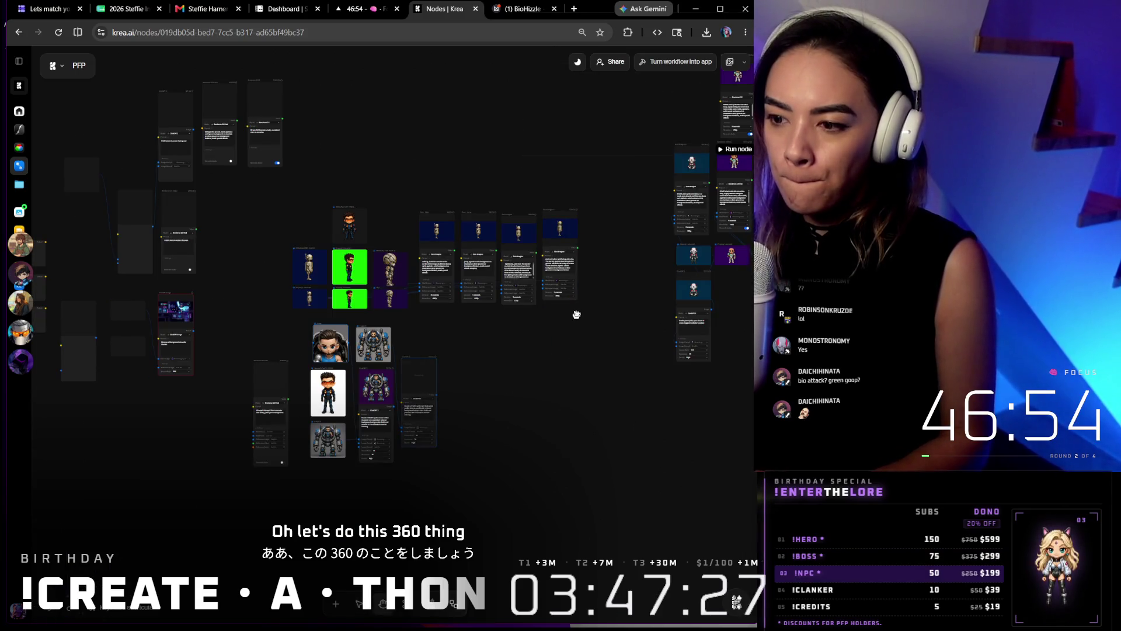
scroll(576, 315, "up", 2)
scroll(575, 311, "up", 2)
scroll(561, 293, "up", 2)
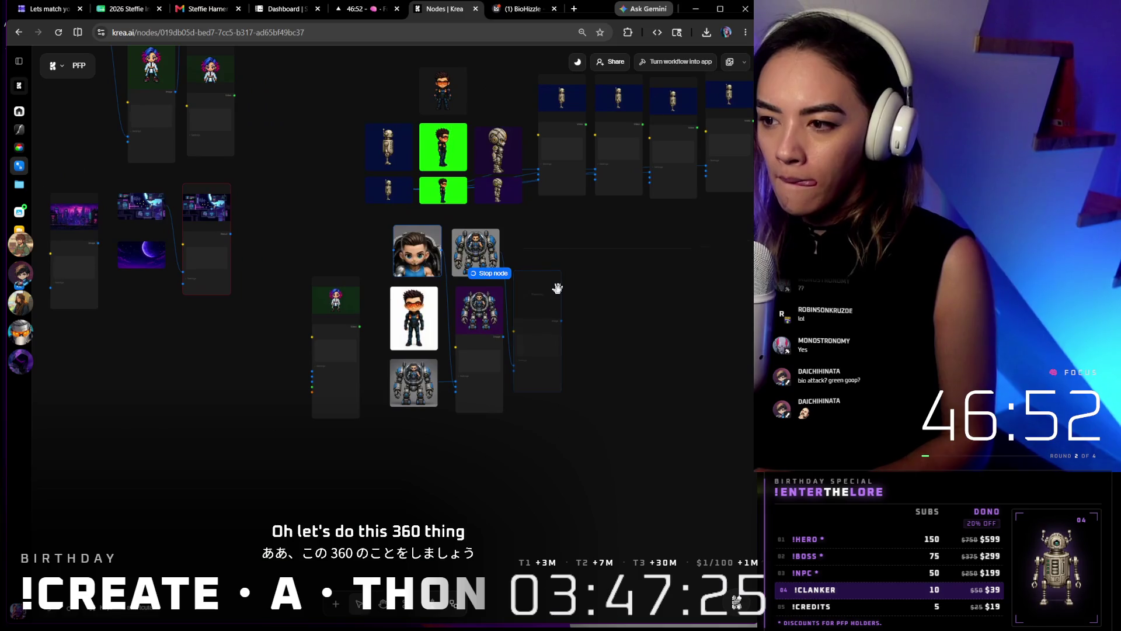
scroll(558, 289, "up", 2)
scroll(526, 277, "up", 2)
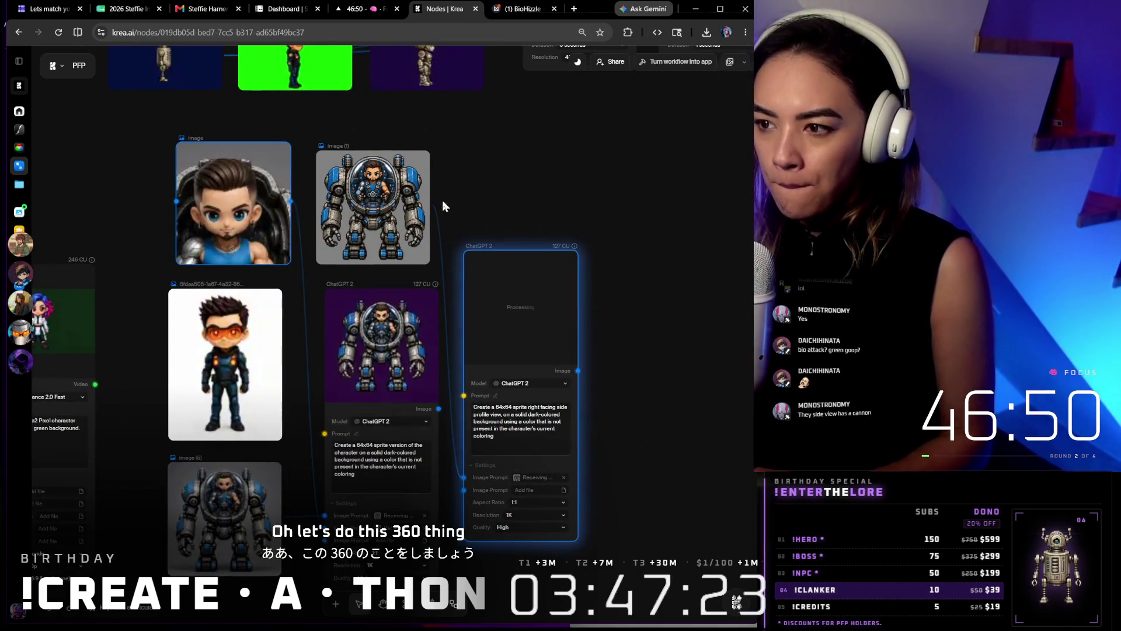
left_click_drag(432, 207, 709, 243)
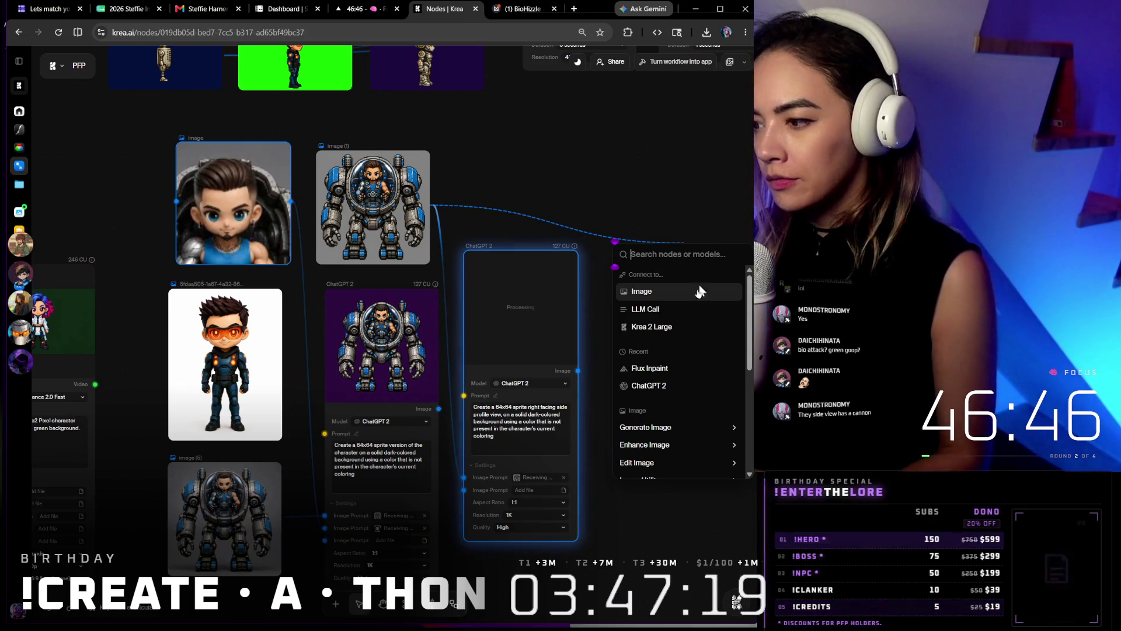
left_click(649, 386)
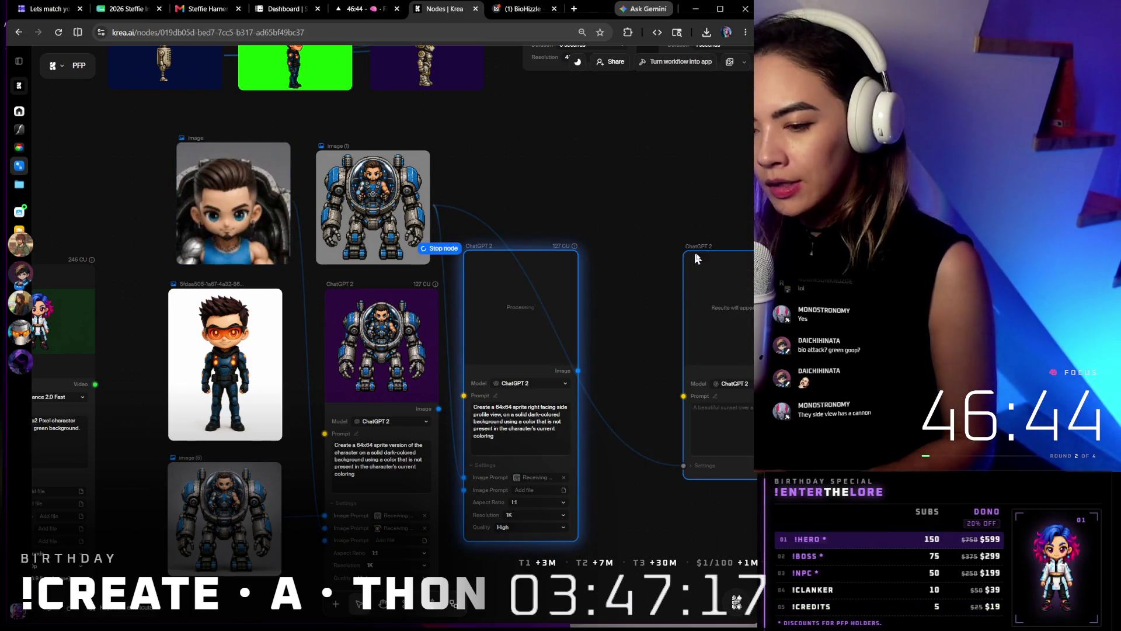
left_click_drag(688, 260, 648, 237)
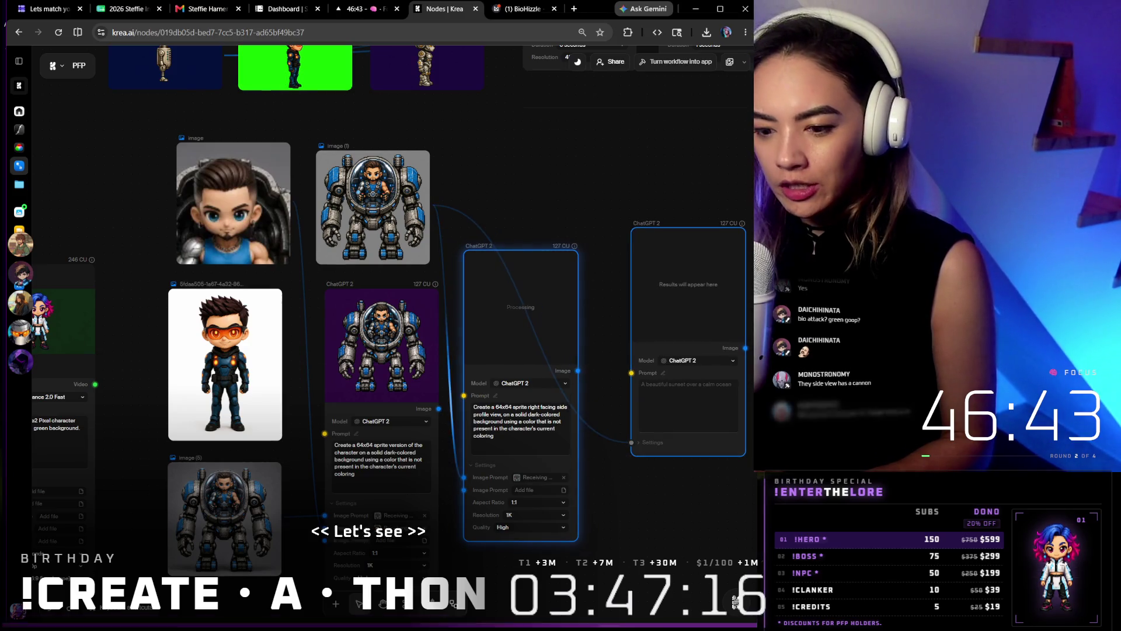
left_click(19, 609)
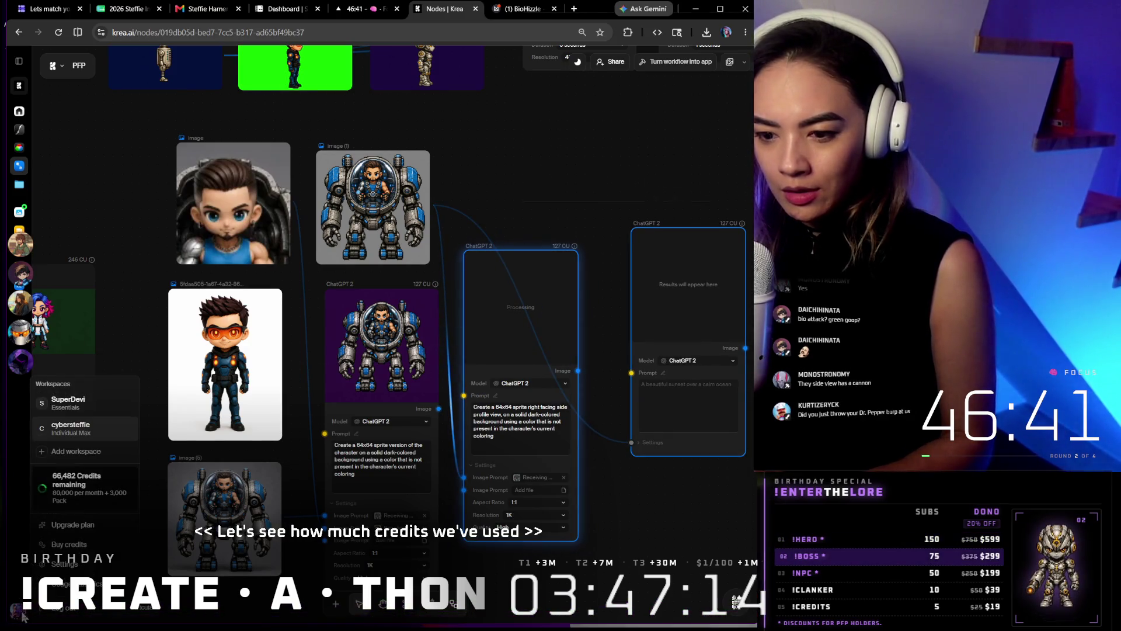
Run the new node with the 360-degree turnaround prompt at 16:9 aspect ratio
left_click(616, 530)
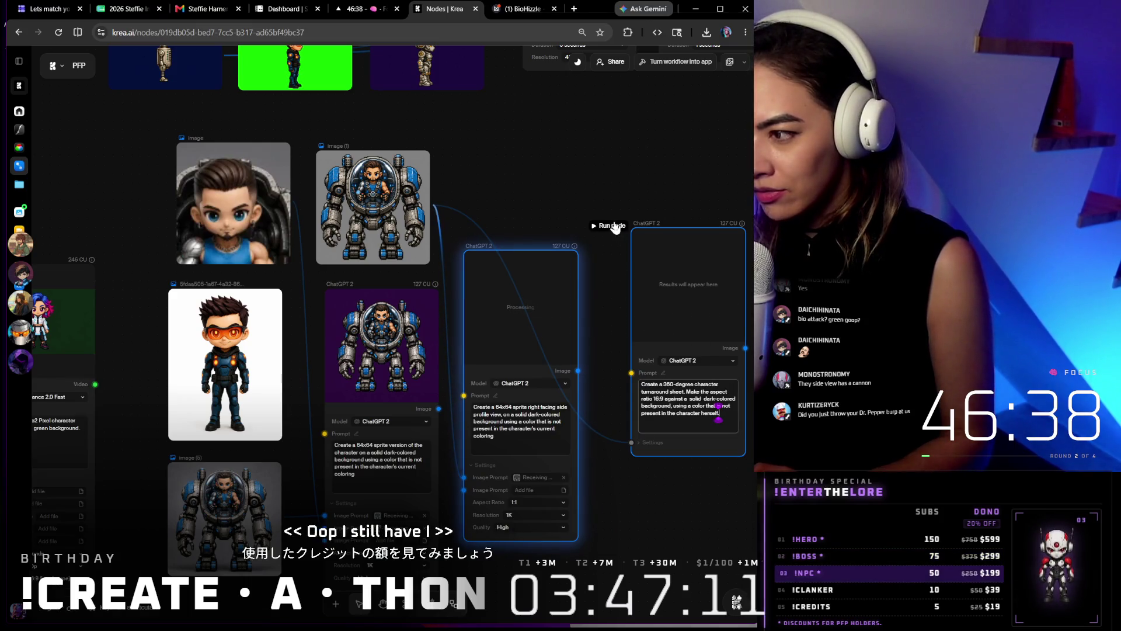
left_click(650, 441)
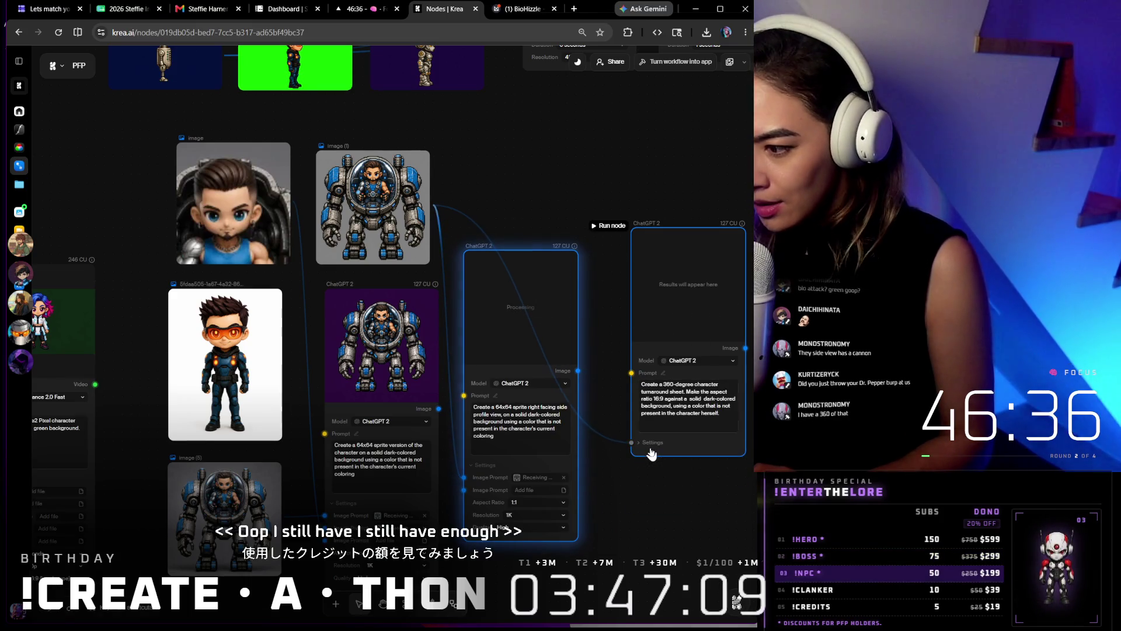
left_click(692, 479)
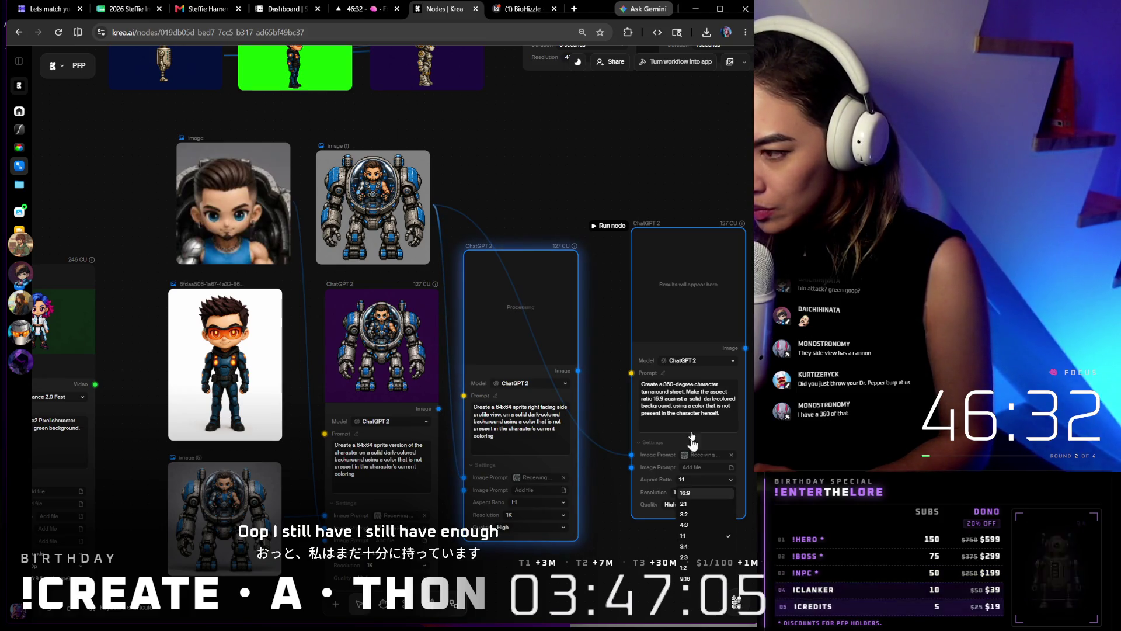
left_click(685, 493)
left_click(611, 226)
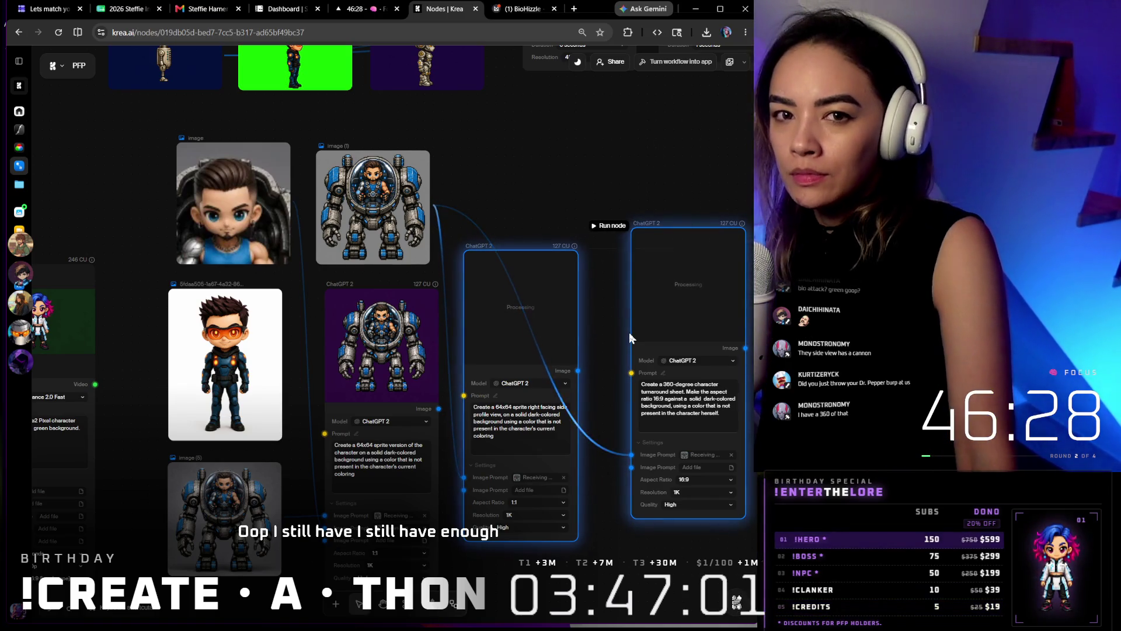
left_click(519, 8)
scroll(519, 230, "down", 5)
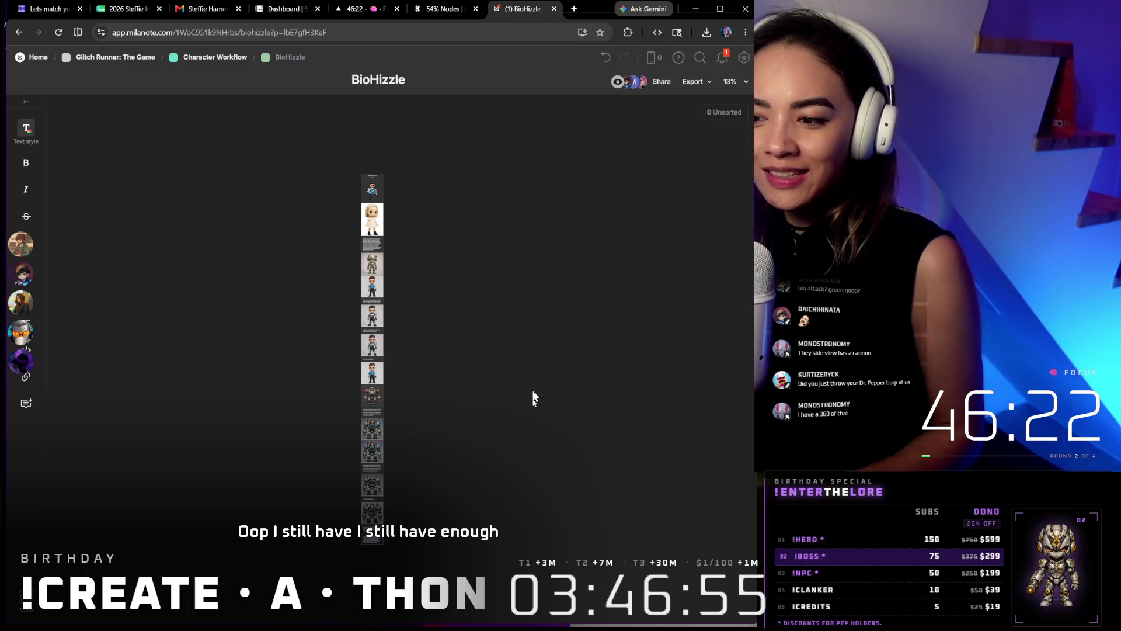
Look over the large blue robot mech image on the Character Workflow board, then switch to Figma
left_click(214, 57)
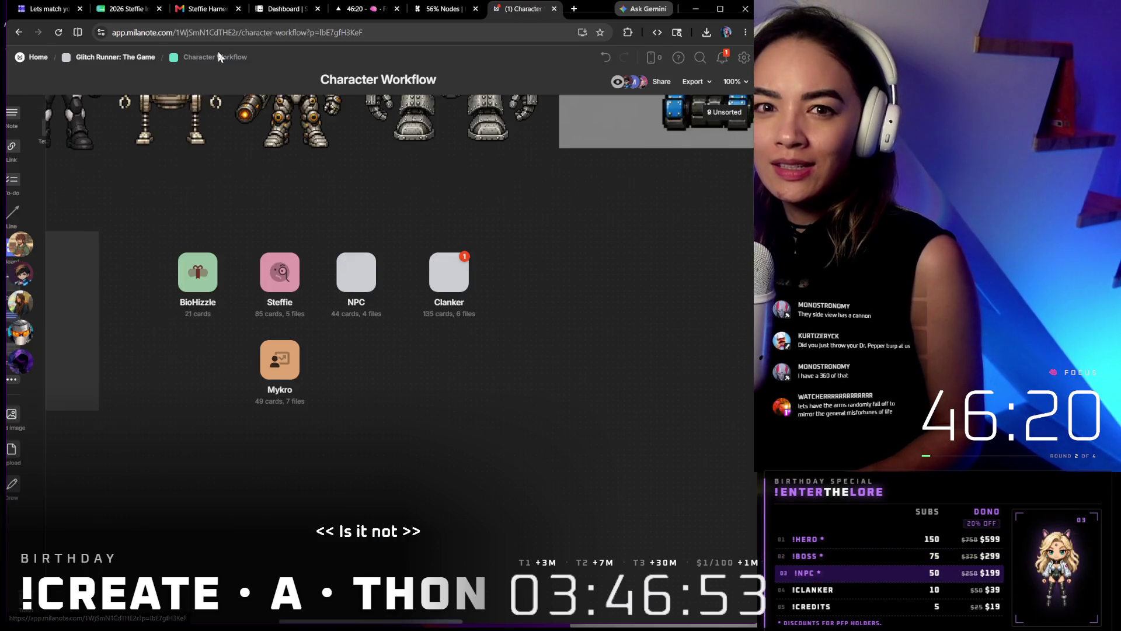
scroll(533, 265, "down", 5)
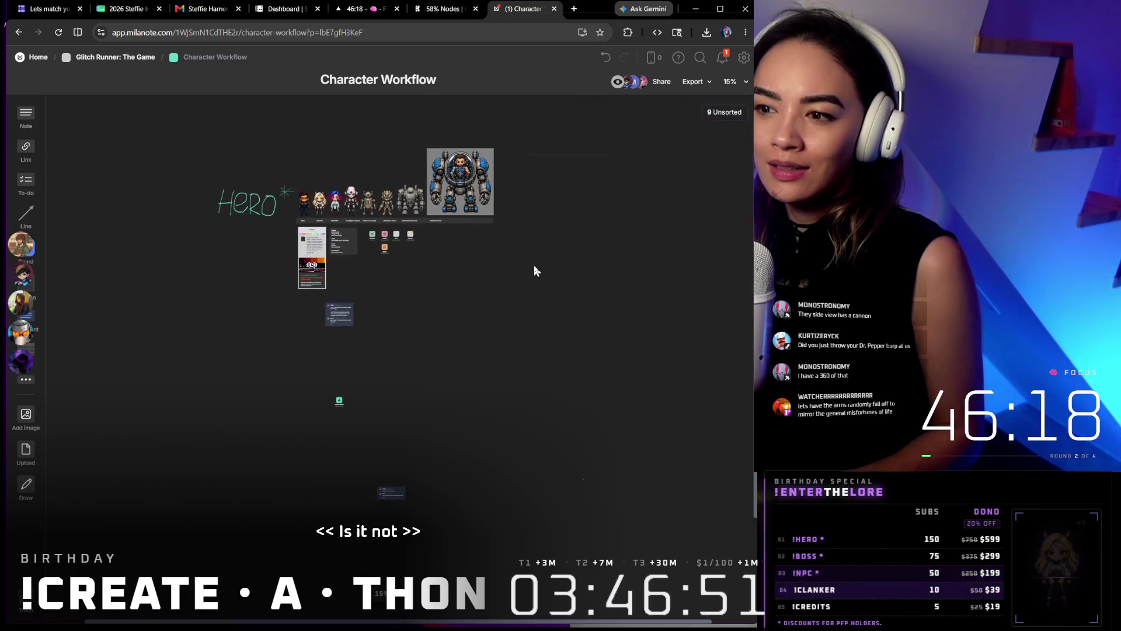
scroll(460, 166, "up", 5)
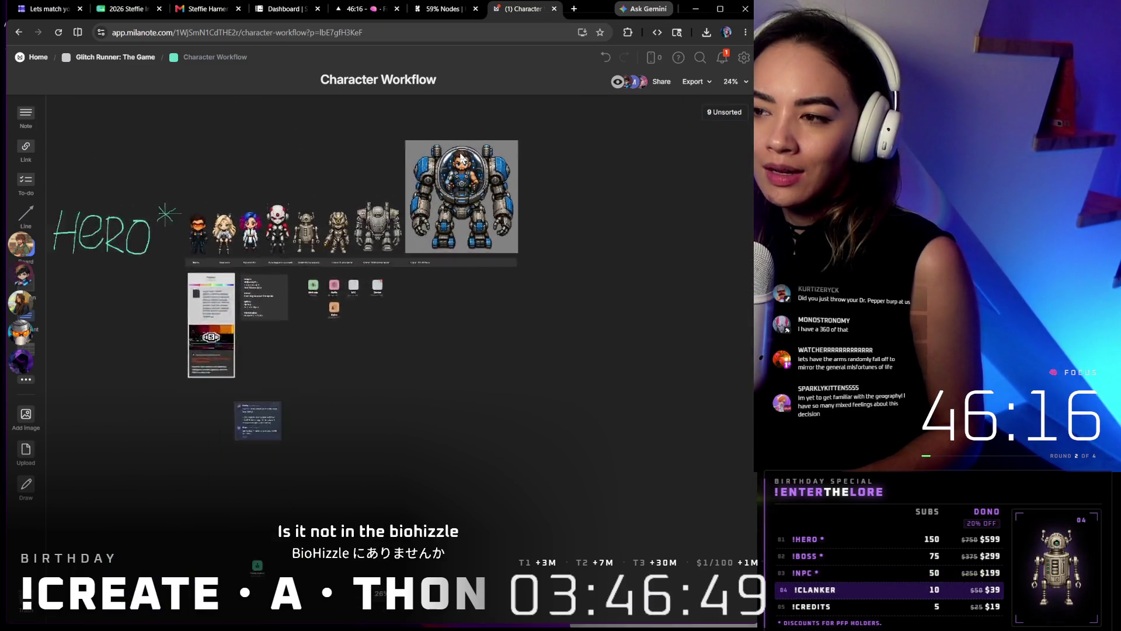
scroll(553, 229, "up", 2)
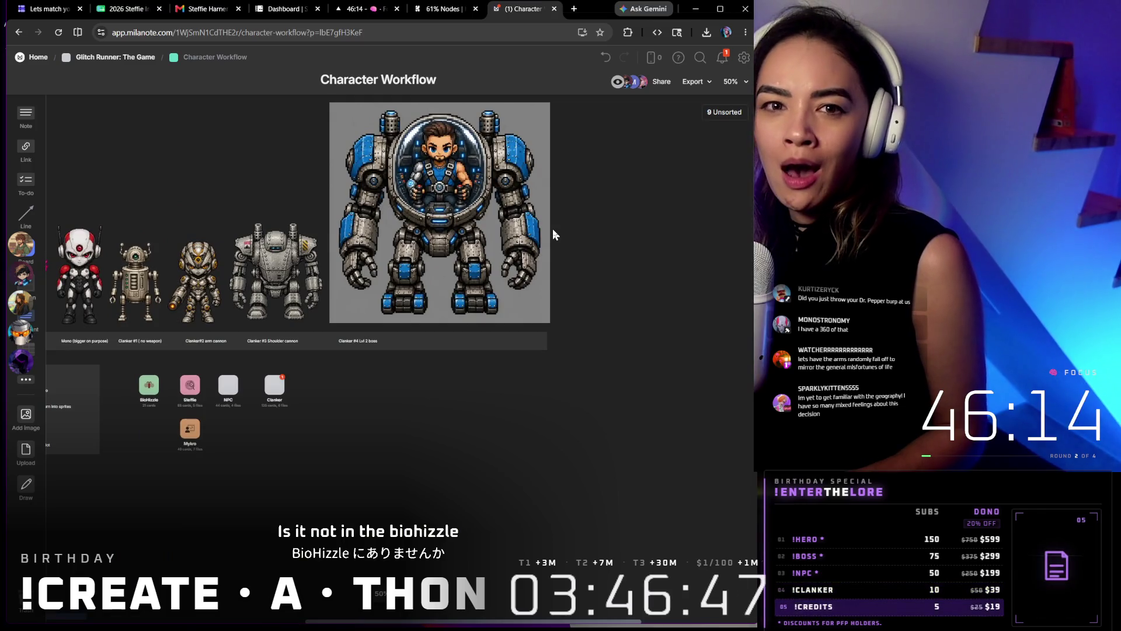
right_click(478, 214)
left_click(701, 383)
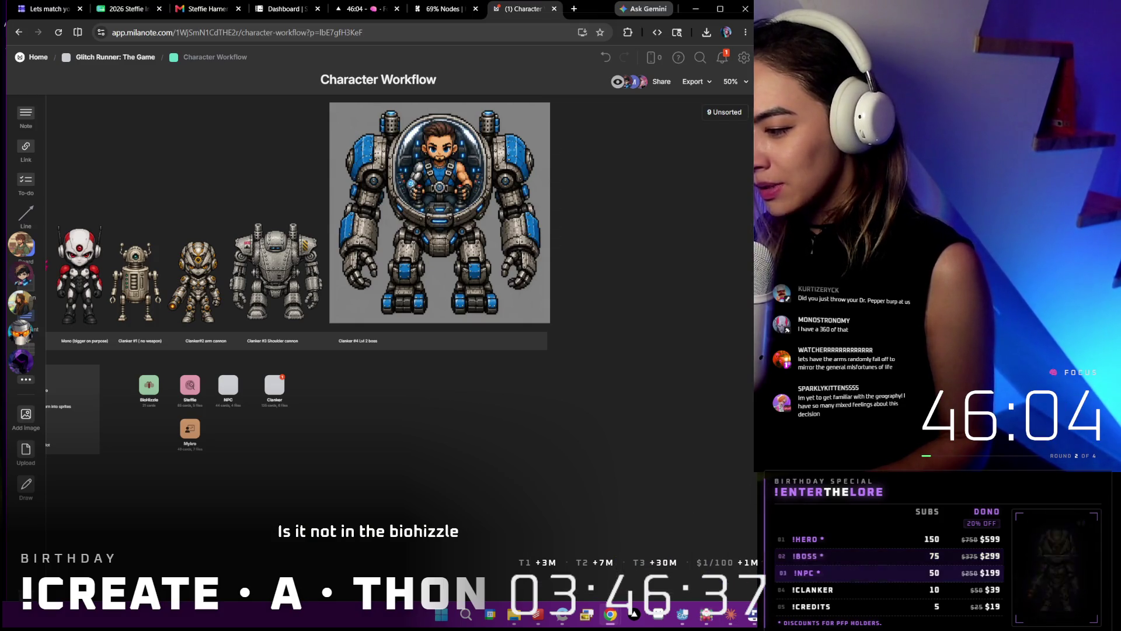
left_click(739, 617)
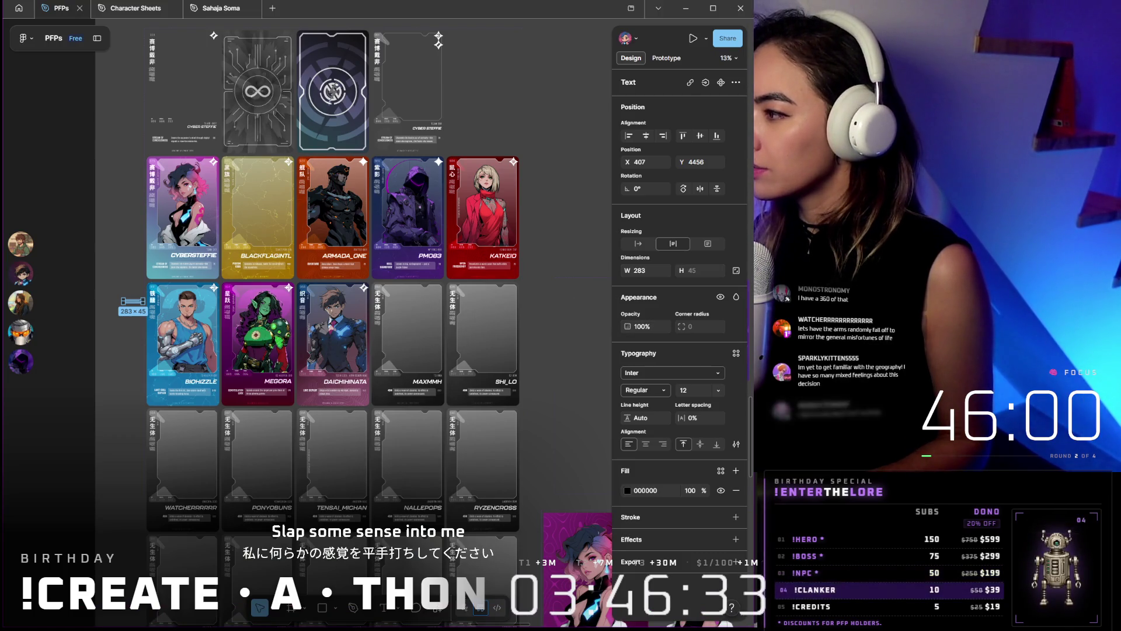
scroll(548, 100, "down", 3)
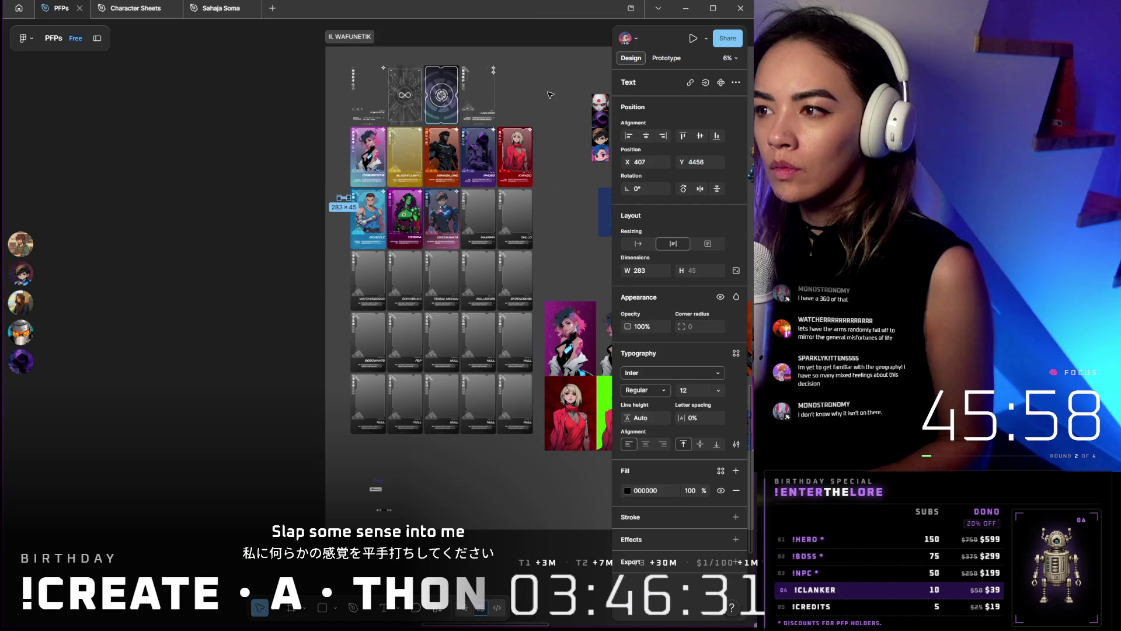
scroll(549, 94, "down", 5)
Remove the background from the blue mech robot image with the Remove BG plugin
left_click(250, 117)
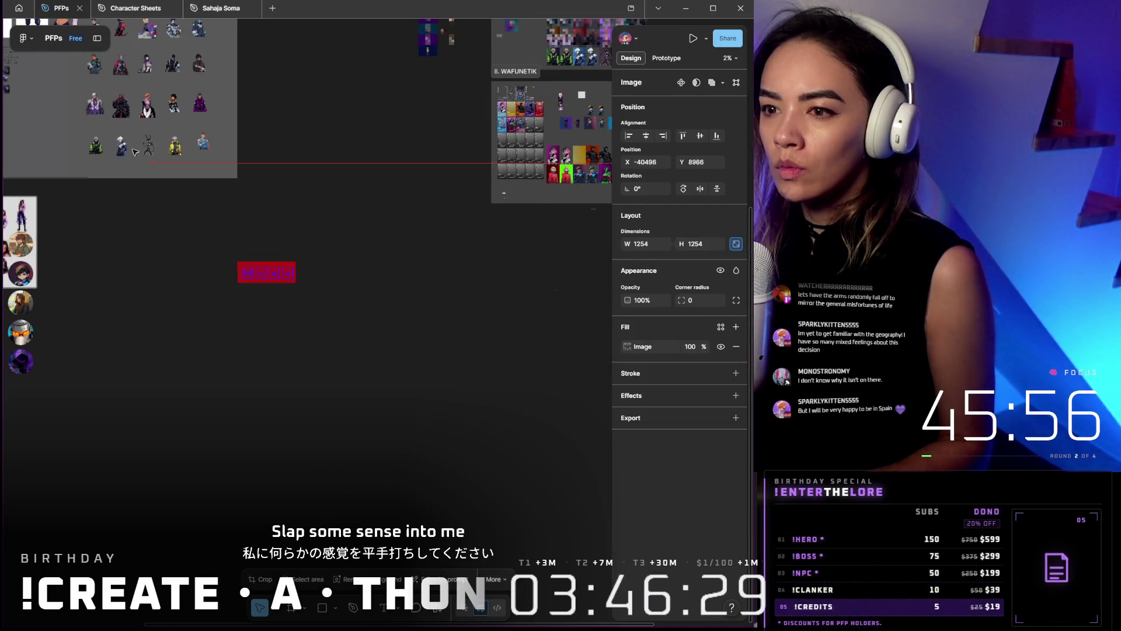
left_click_drag(124, 258, 169, 495)
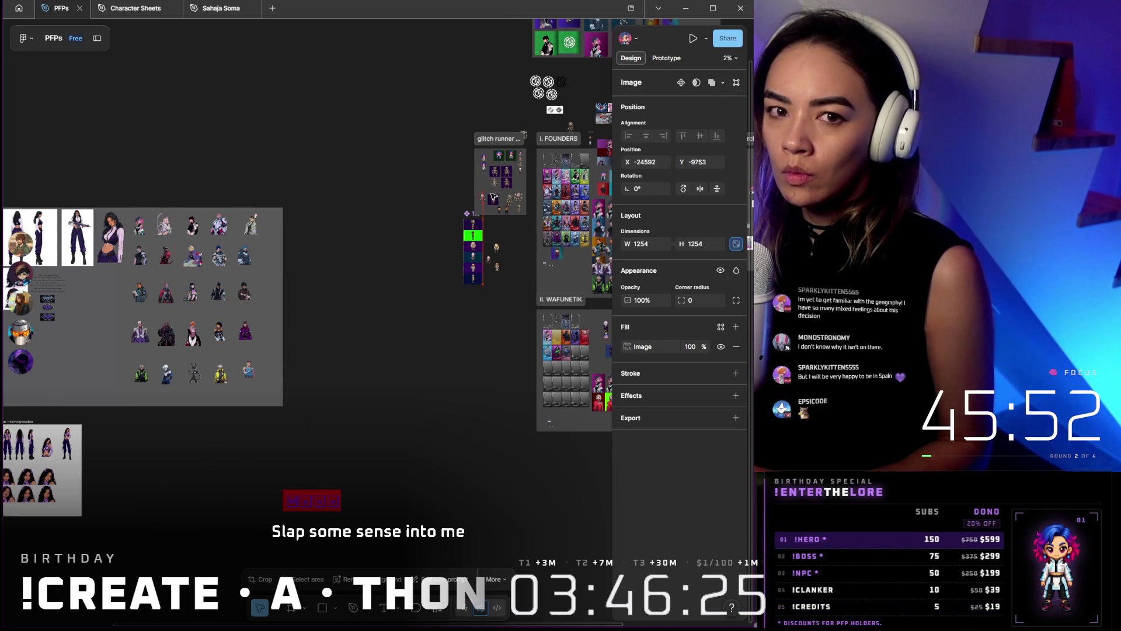
scroll(482, 183, "up", 5)
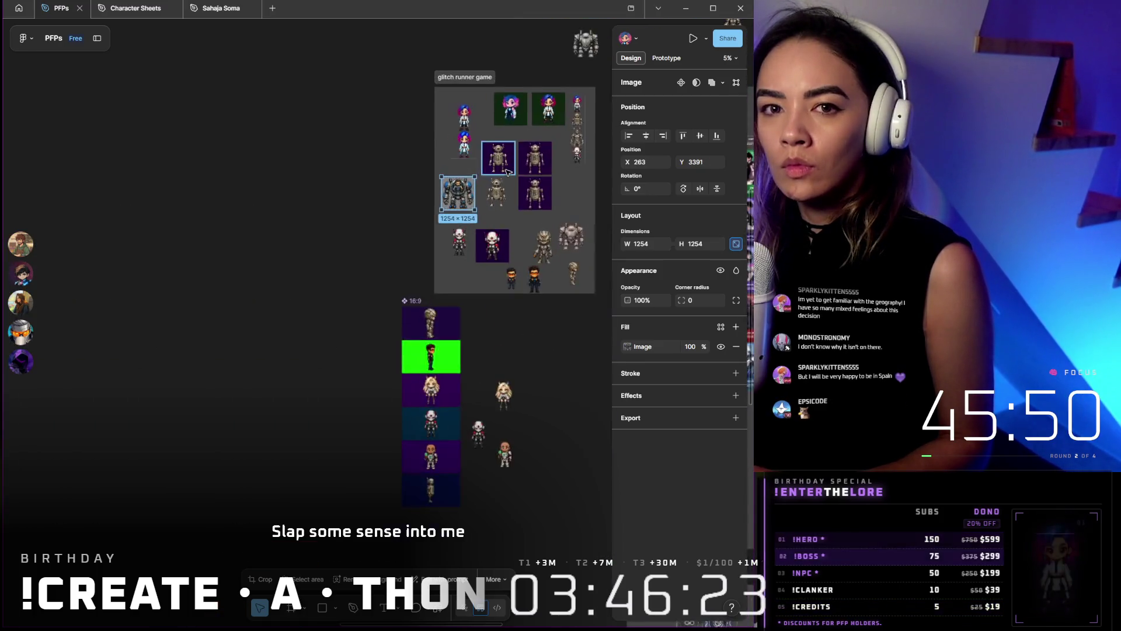
scroll(438, 182, "up", 3)
scroll(399, 178, "up", 2)
scroll(400, 178, "up", 3)
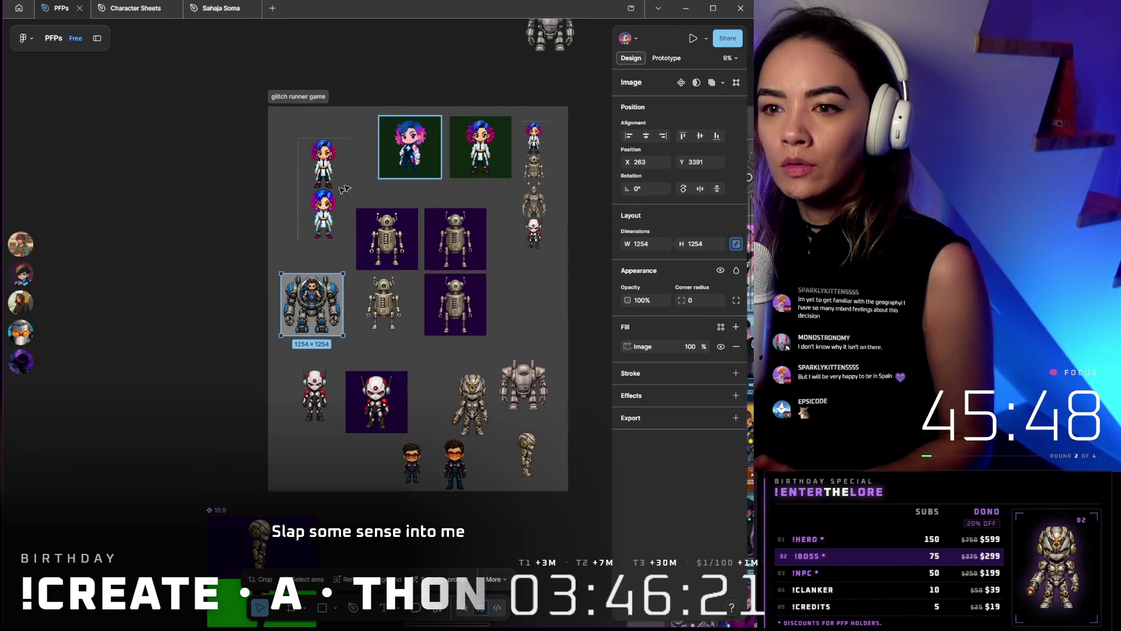
scroll(350, 219, "up", 3)
right_click(333, 263)
mouse_move(386, 496)
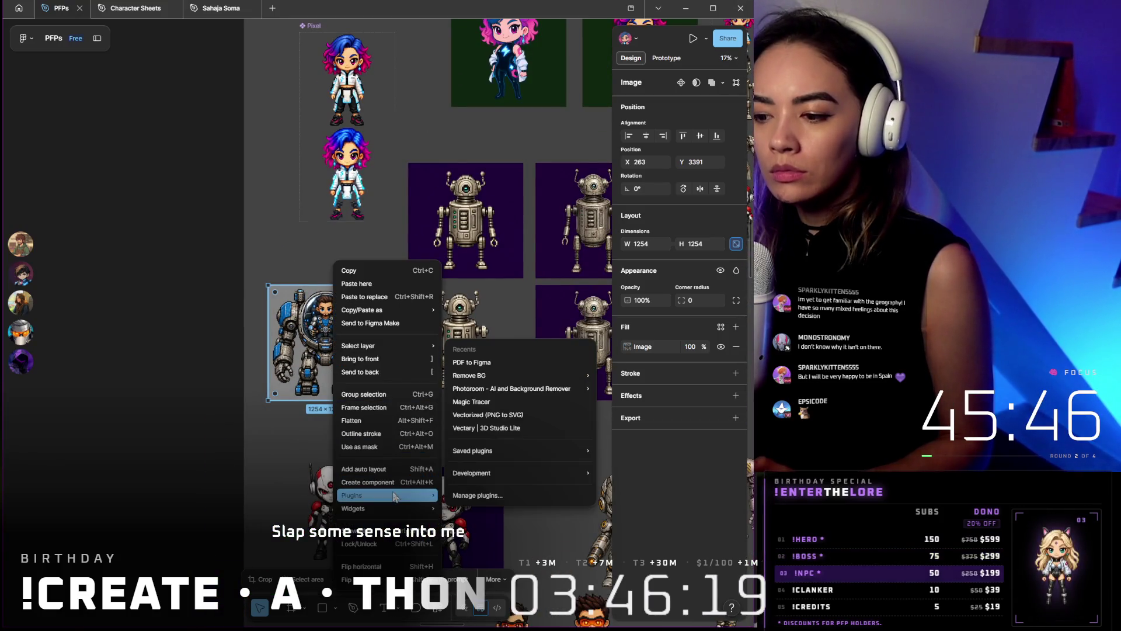
mouse_move(469, 375)
left_click(640, 376)
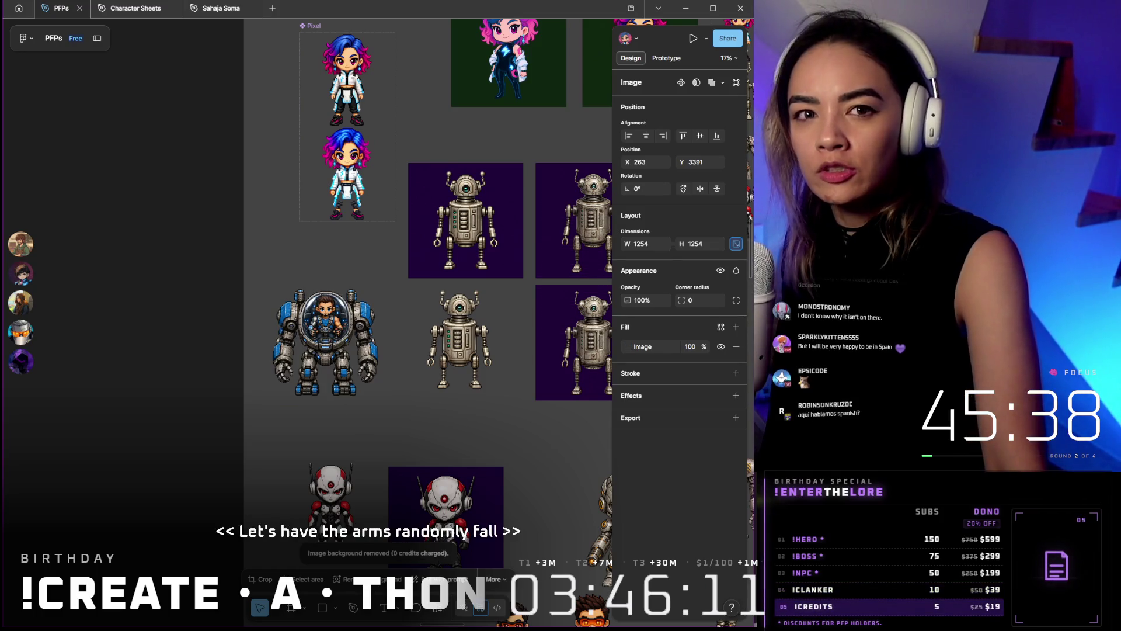
Export the background-free mech image as a 1x PNG
left_click(326, 342)
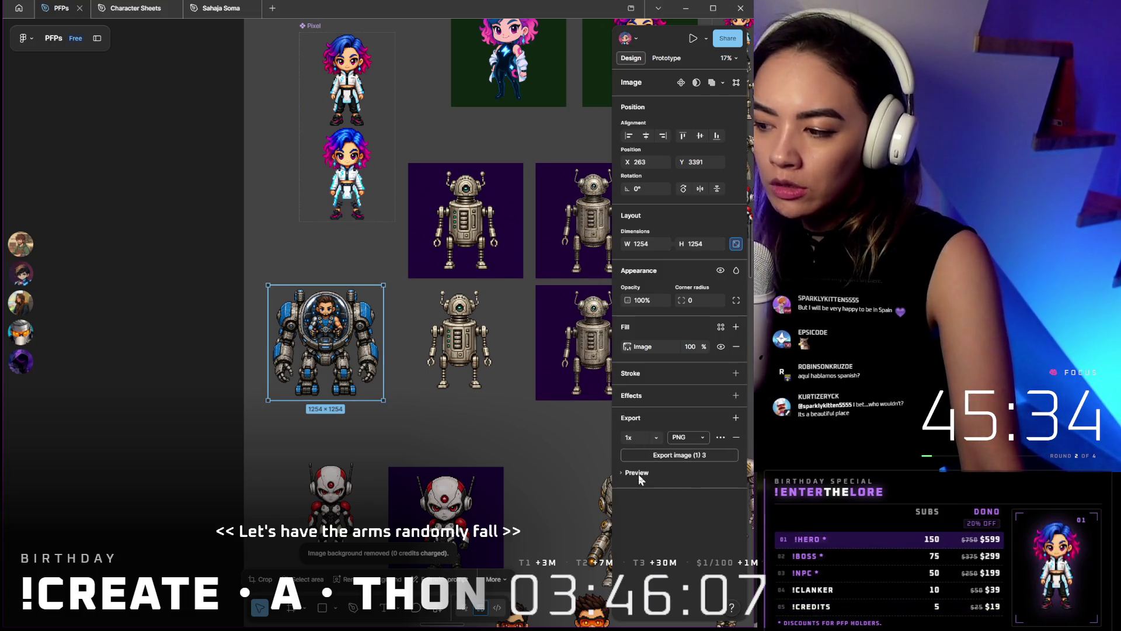
left_click(735, 417)
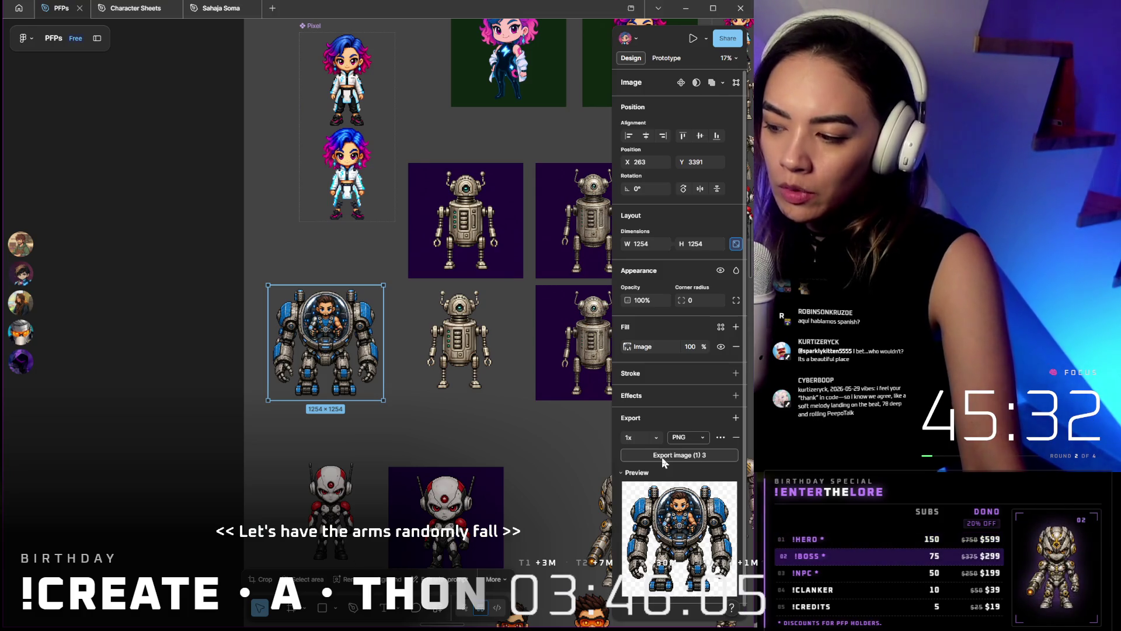
left_click(663, 456)
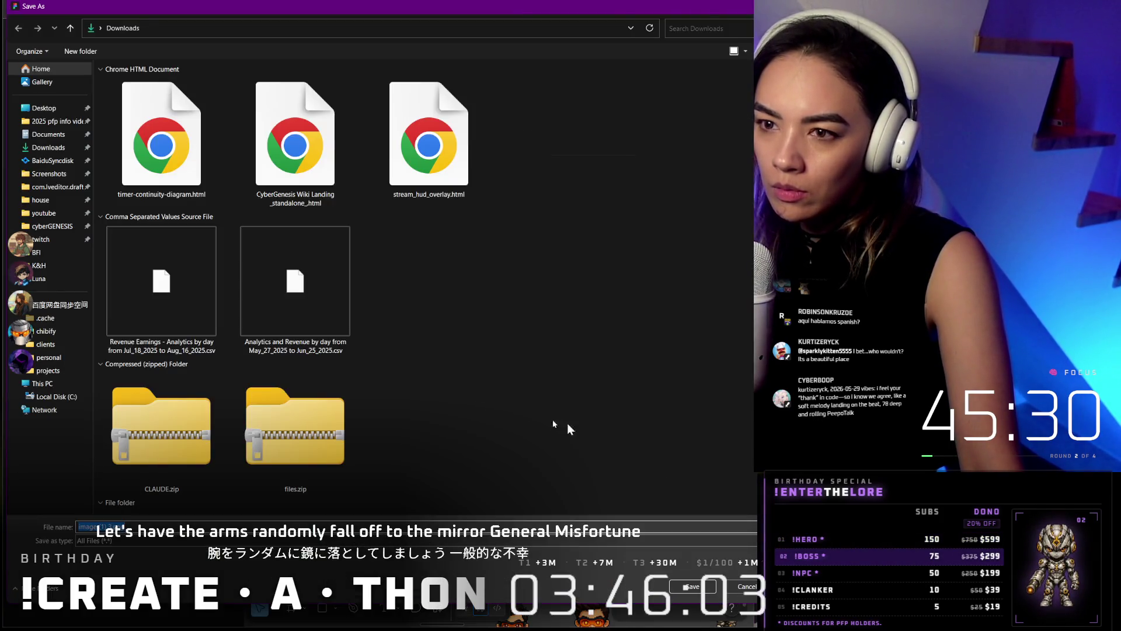
Save the exported mech PNG to the Desktop folder
left_click(53, 109)
left_click(692, 587)
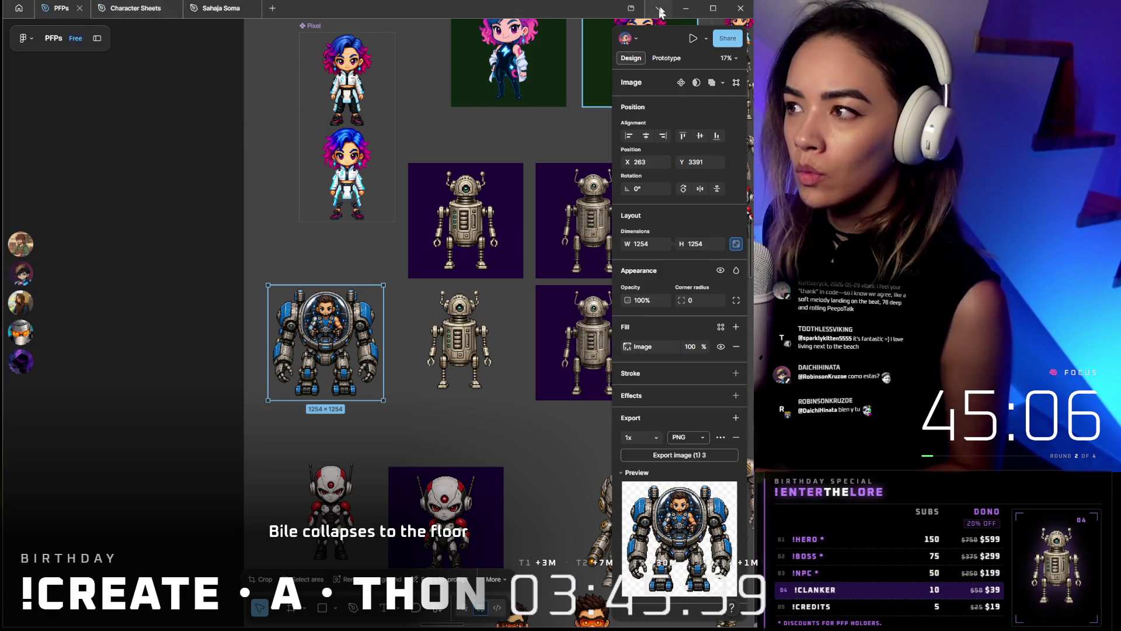
Paste the transparent mech image onto the Character Workflow board and size it into the boss slot
left_click(684, 10)
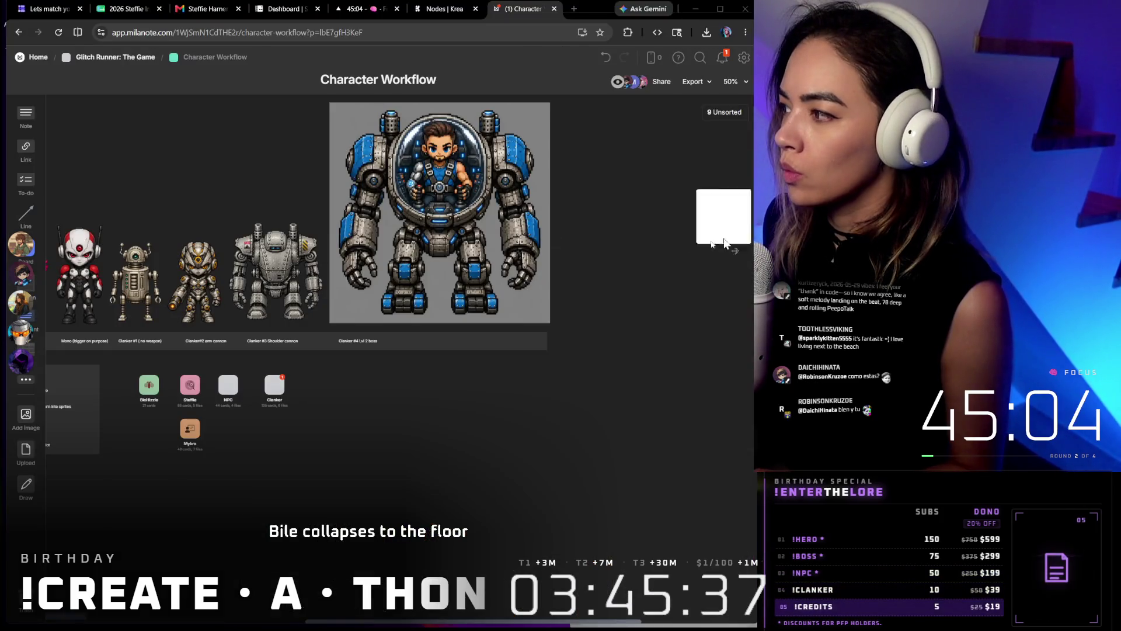
key("ctrl+v")
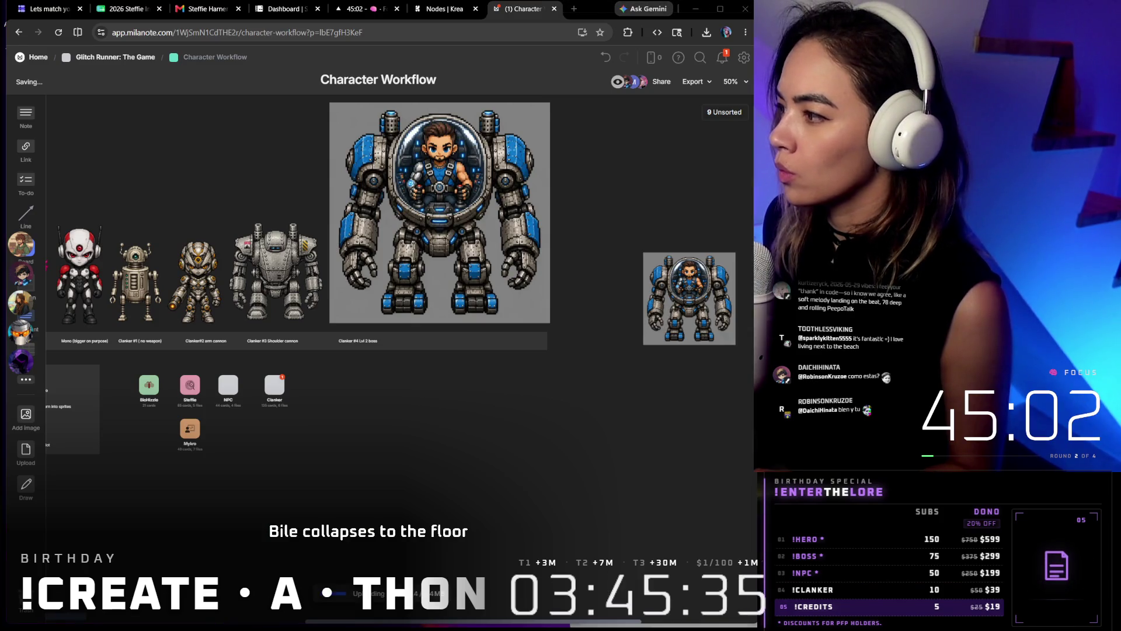
key("ctrl+v")
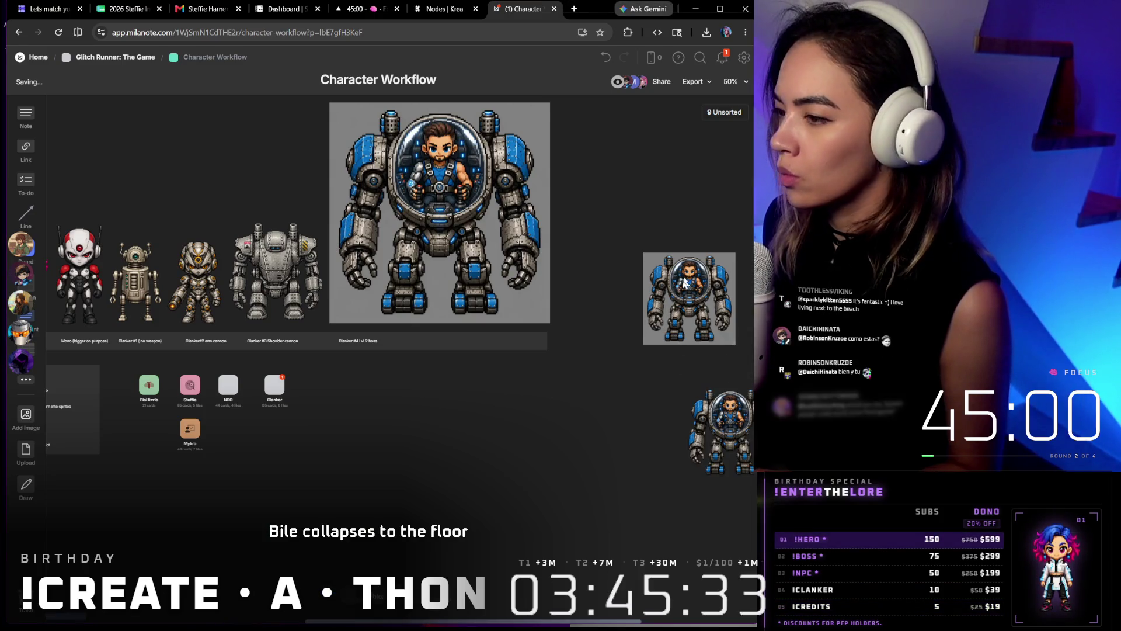
mouse_move(685, 274)
left_mouse_down()
mouse_move(627, 274)
mouse_move(606, 232)
left_mouse_up()
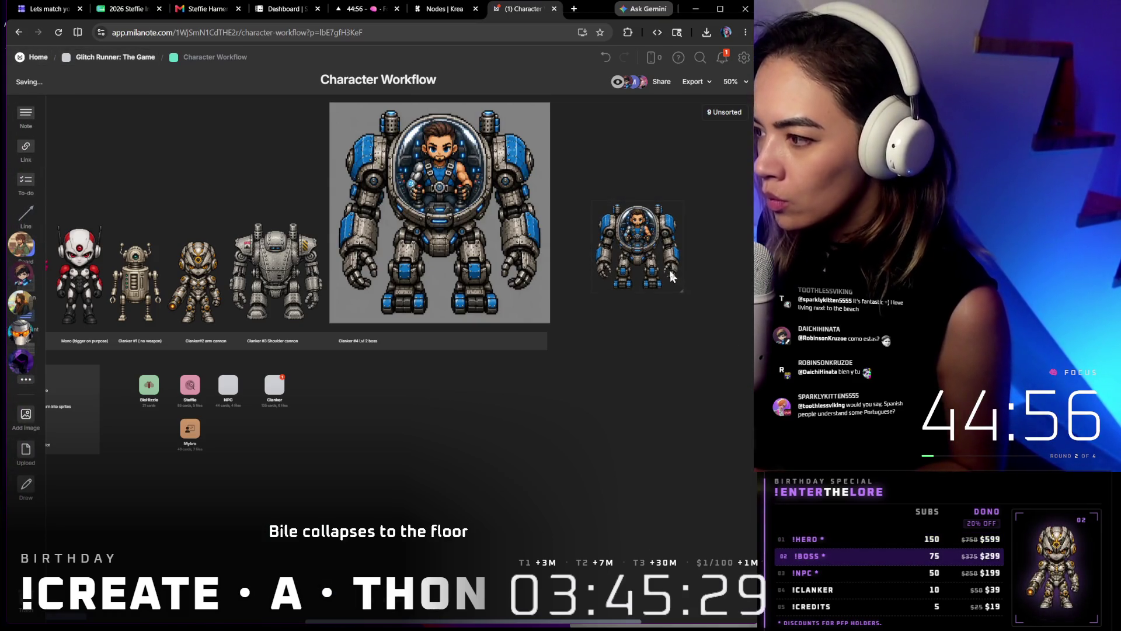
mouse_move(683, 289)
left_mouse_down()
mouse_move(752, 362)
mouse_move(753, 399)
left_mouse_up()
mouse_move(666, 298)
left_mouse_down()
mouse_move(639, 220)
mouse_move(410, 212)
left_mouse_up()
Delete the old Clanker #4 mech card and shrink the new image to fit the row
left_click(462, 214)
key("Delete")
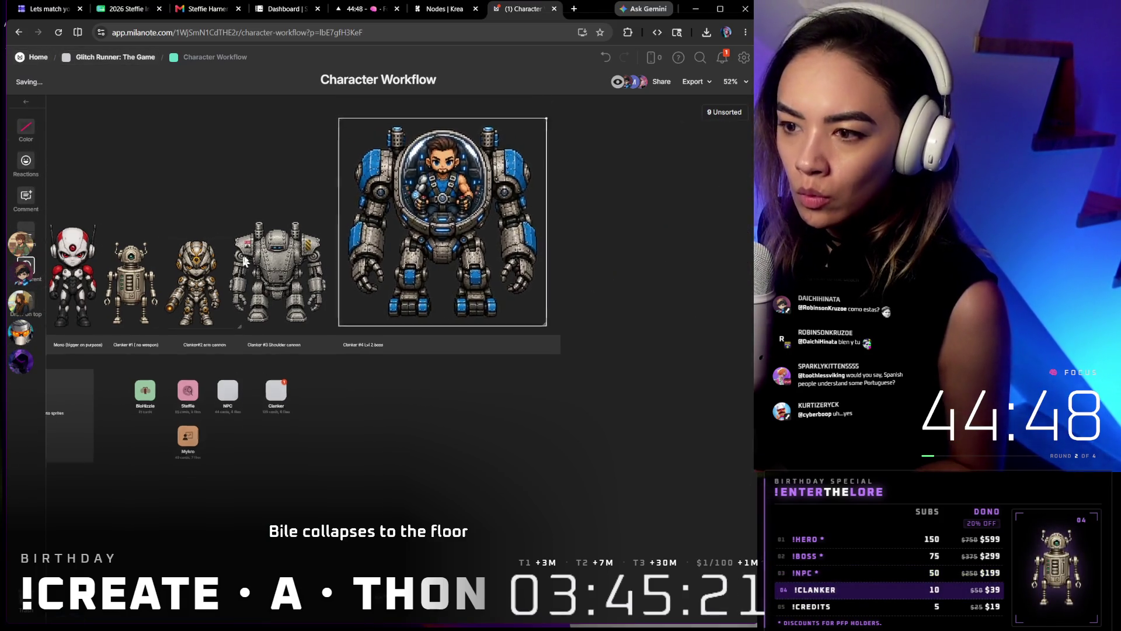
scroll(409, 212, "up", 3)
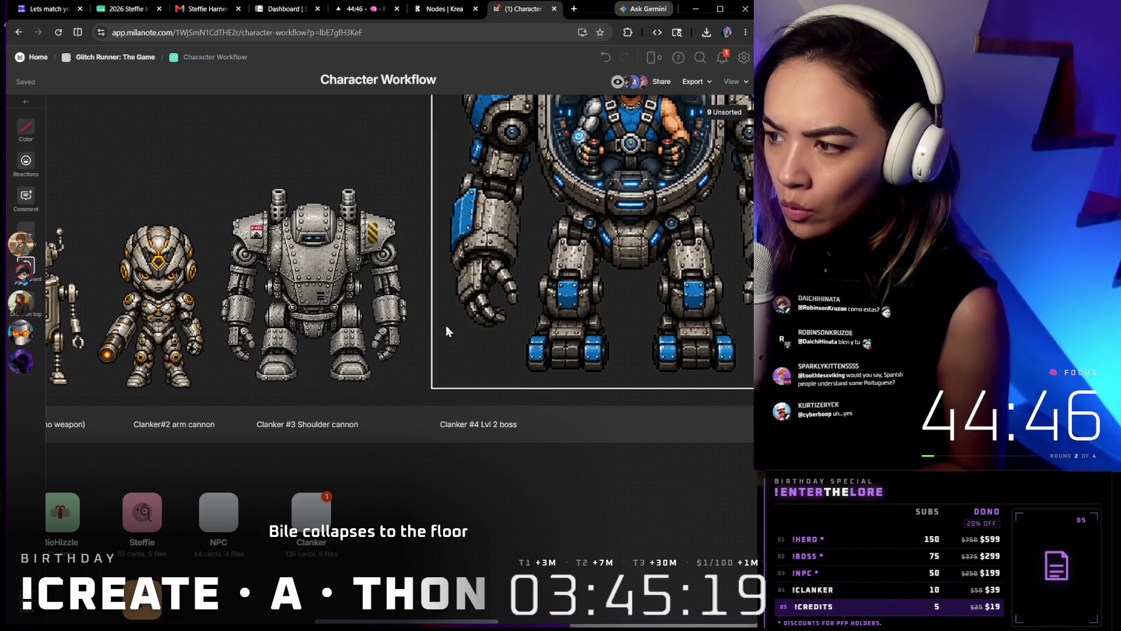
scroll(451, 315, "down", 3)
mouse_move(596, 329)
left_mouse_down()
mouse_move(570, 317)
mouse_move(470, 221)
left_mouse_up()
scroll(569, 318, "down", 3)
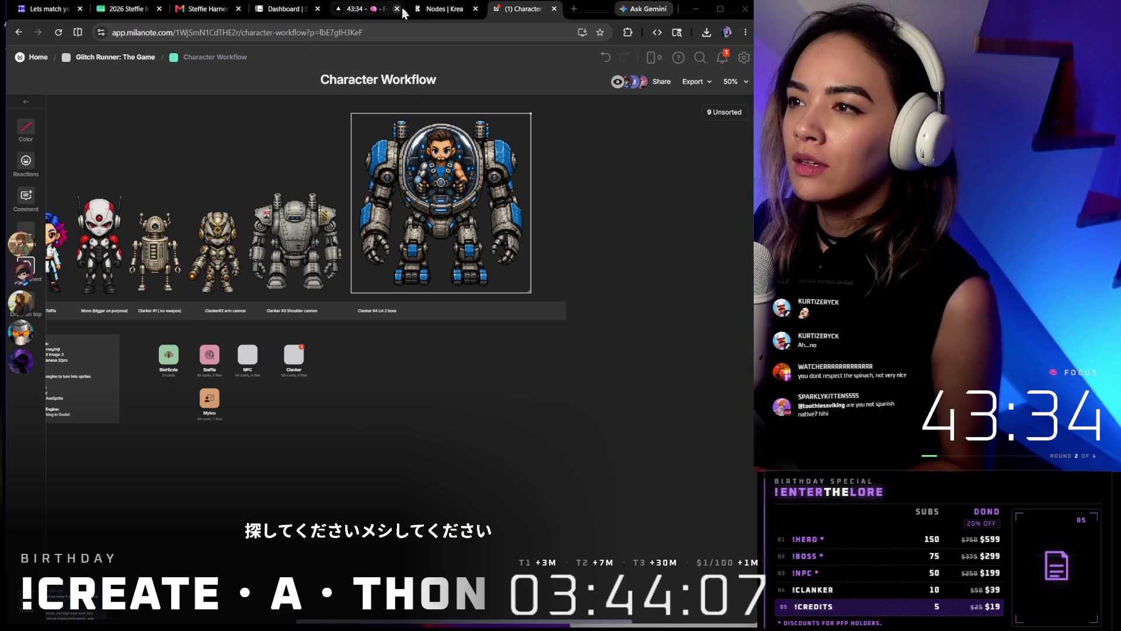
left_click(444, 9)
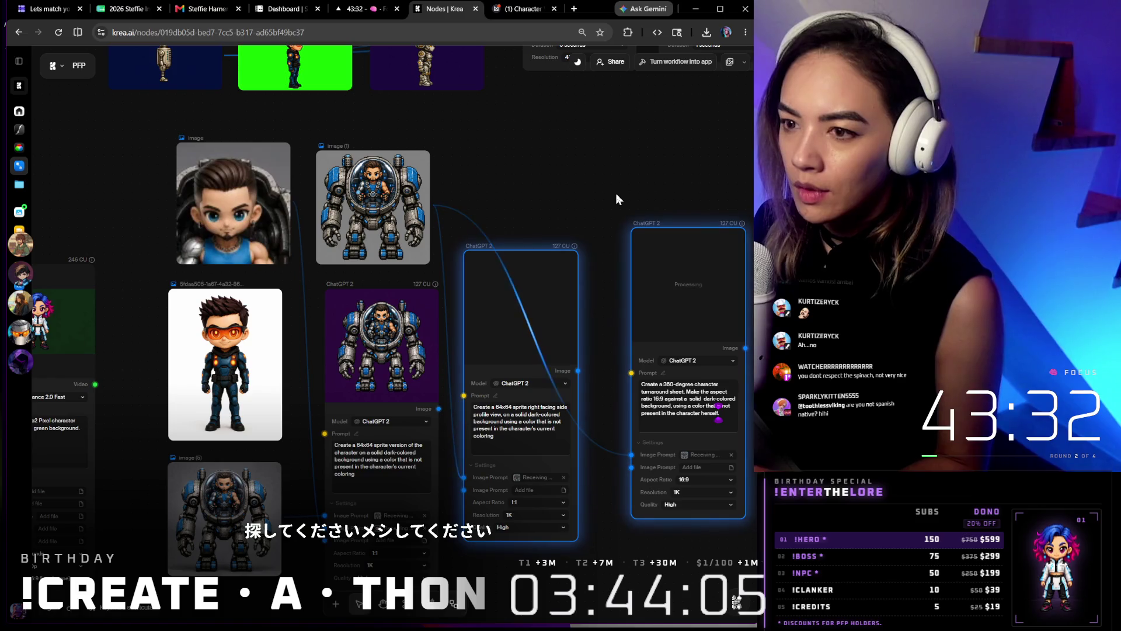
scroll(616, 194, "down", 2)
scroll(613, 194, "down", 2)
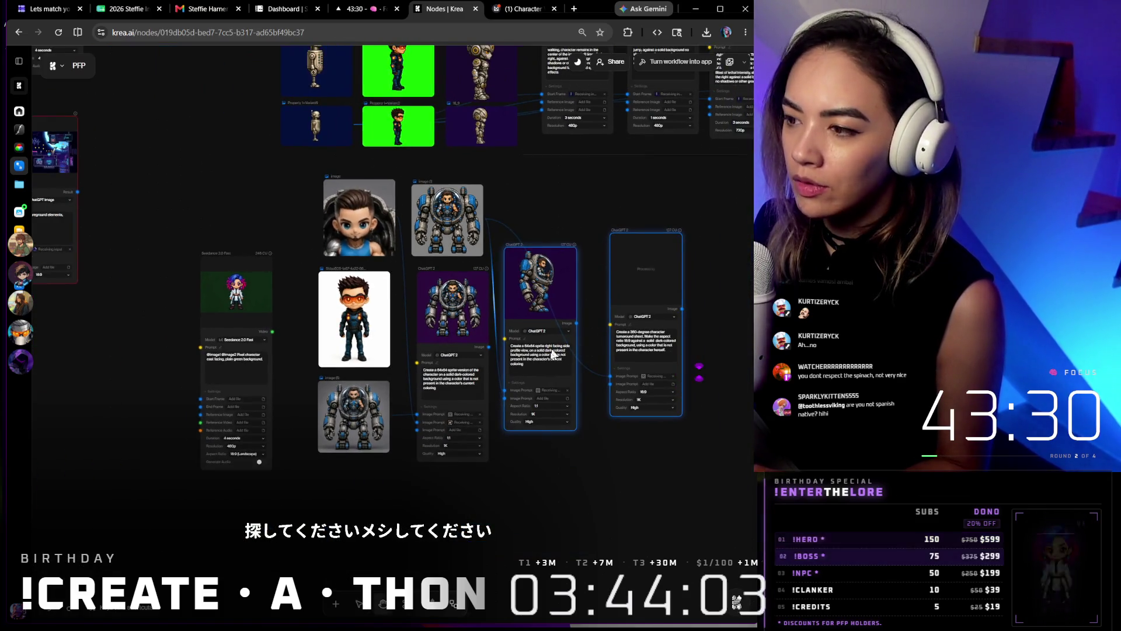
scroll(560, 220, "up", 2)
scroll(526, 237, "up", 2)
scroll(455, 254, "up", 2)
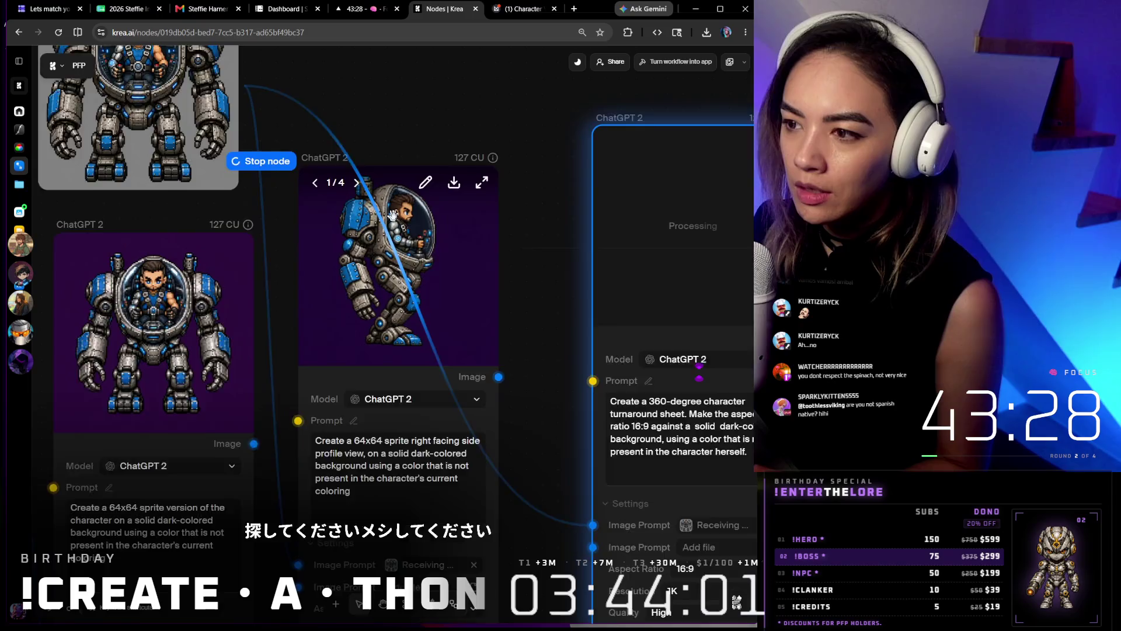
scroll(421, 263, "up", 2)
scroll(377, 97, "down", 2)
Pan the Krea node workflow to bring the ChatGPT 2 turnaround sheet node into view
left_click_drag(377, 96, 463, 190)
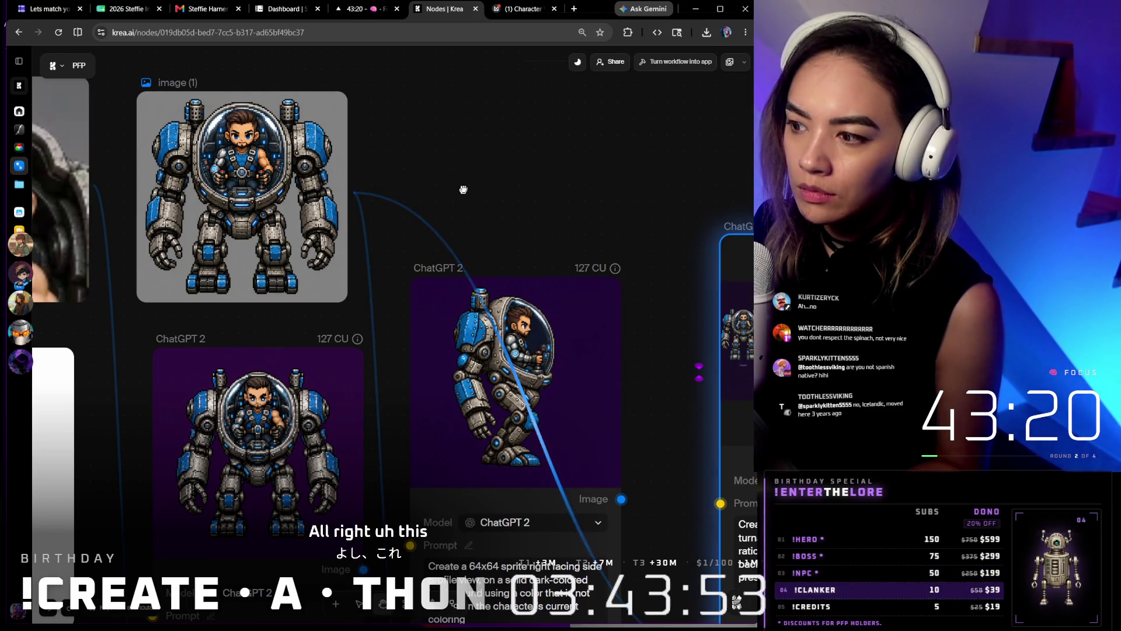
left_click_drag(630, 259, 473, 260)
scroll(575, 359, "up", 4)
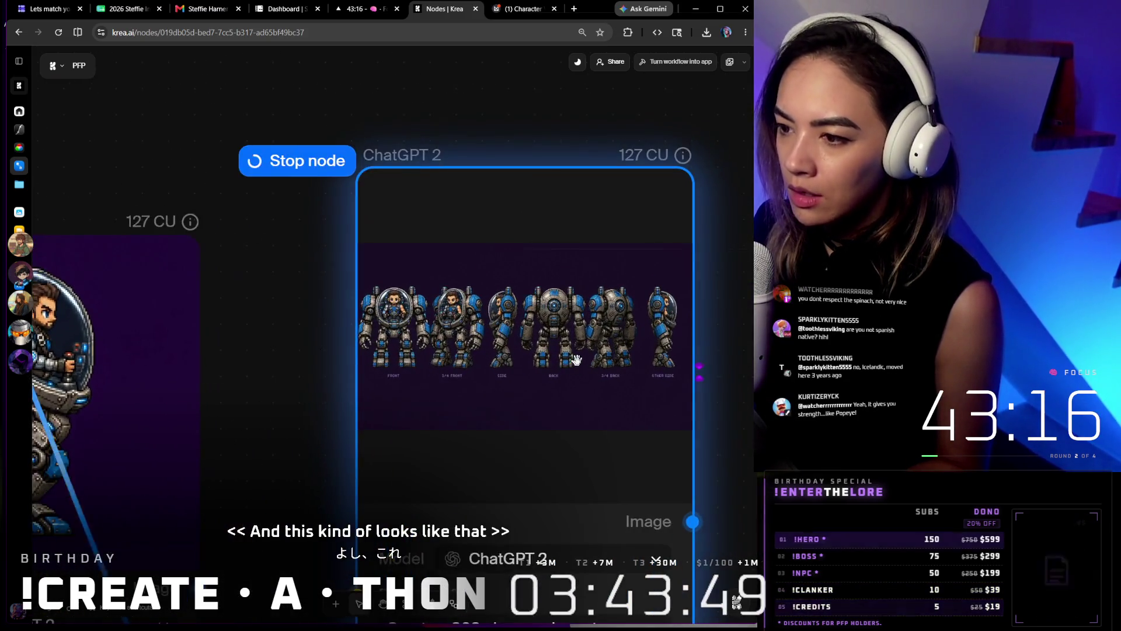
scroll(575, 359, "up", 2)
scroll(577, 358, "down", 2)
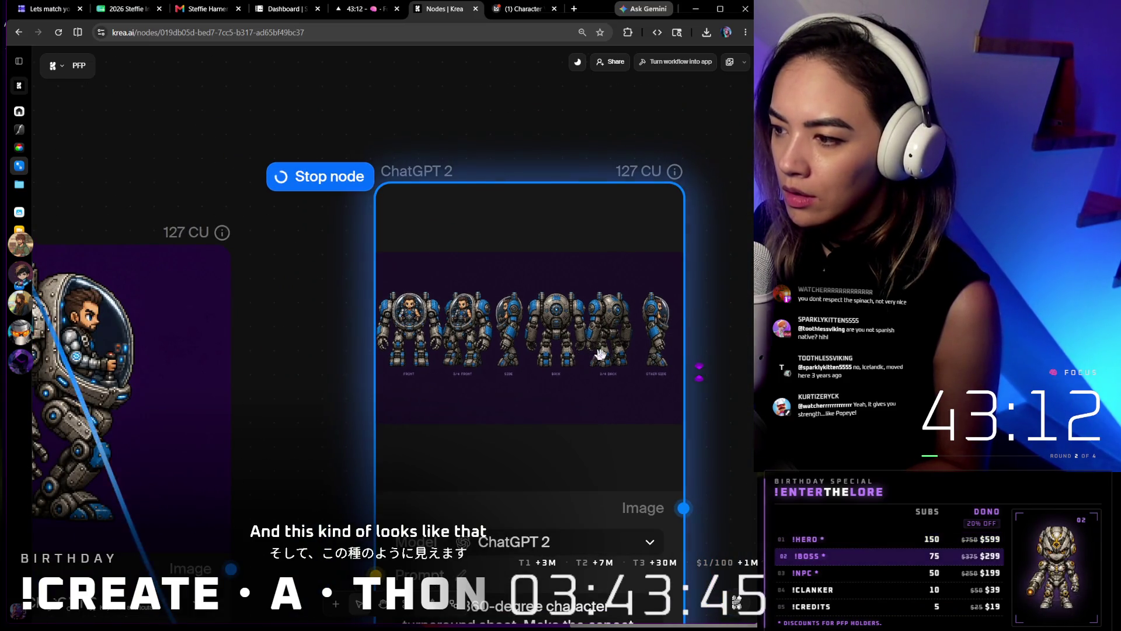
scroll(648, 354, "up", 2)
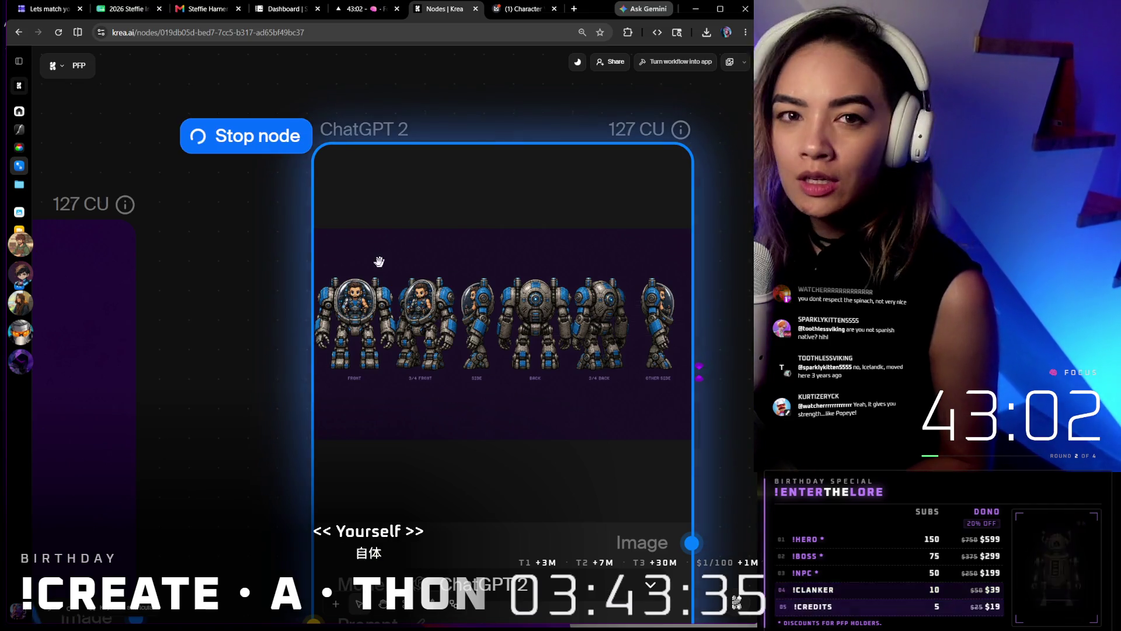
scroll(386, 263, "down", 5)
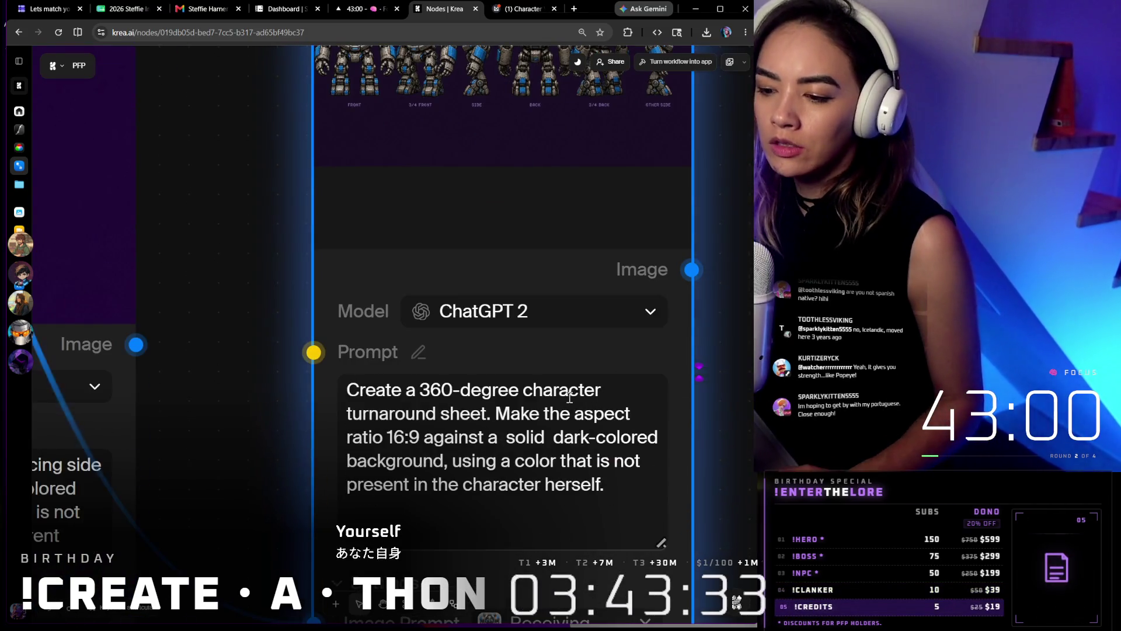
scroll(536, 280, "down", 5)
scroll(544, 266, "down", 3)
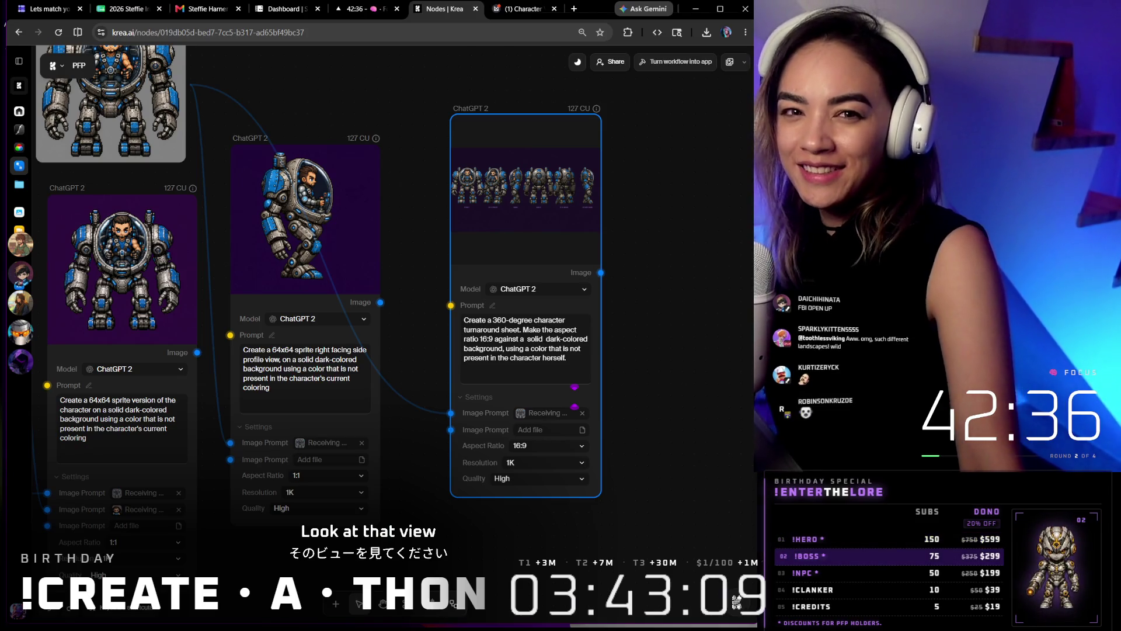
Download the turnaround sheet as image (2).png and switch back to the Milanote Character Workflow board
mouse_move(526, 188)
left_click(567, 129)
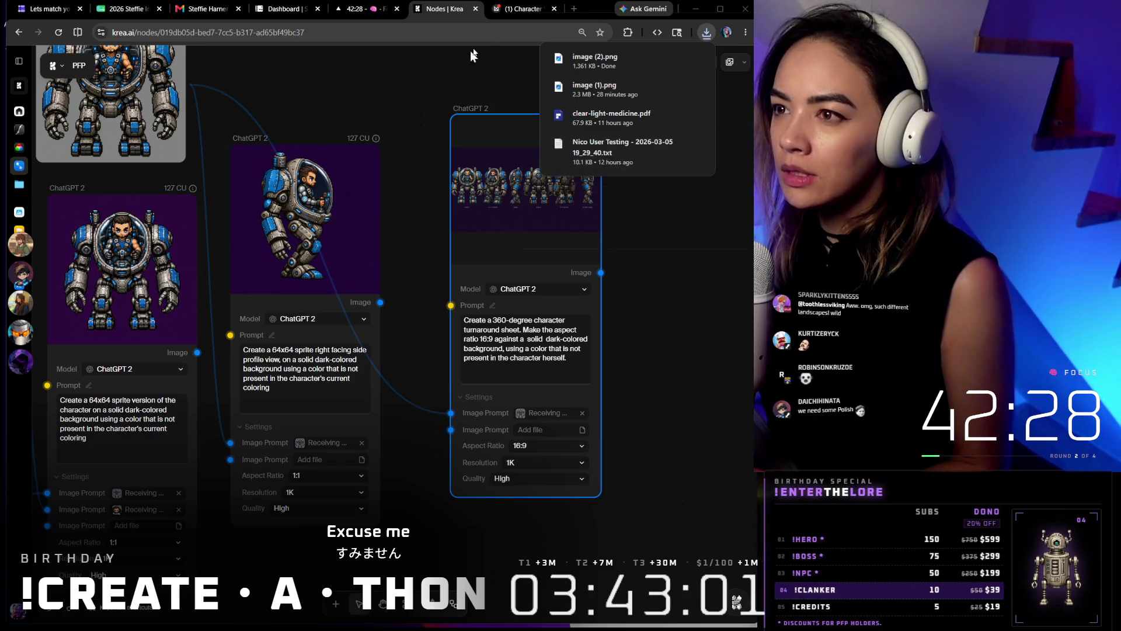
left_click(516, 9)
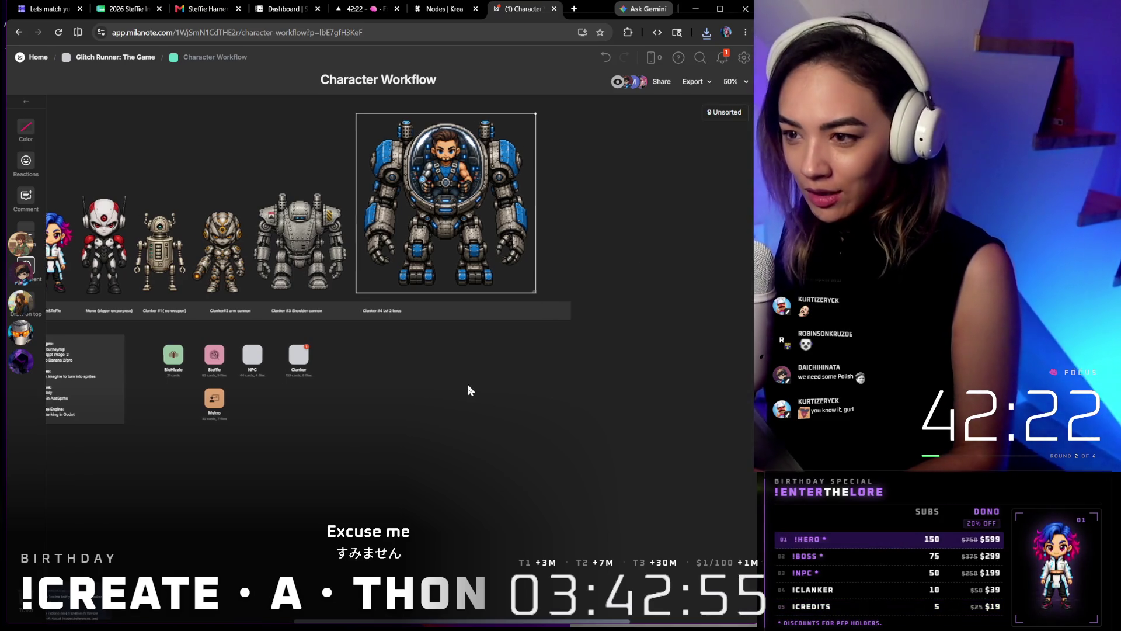
scroll(467, 384, "left", 5)
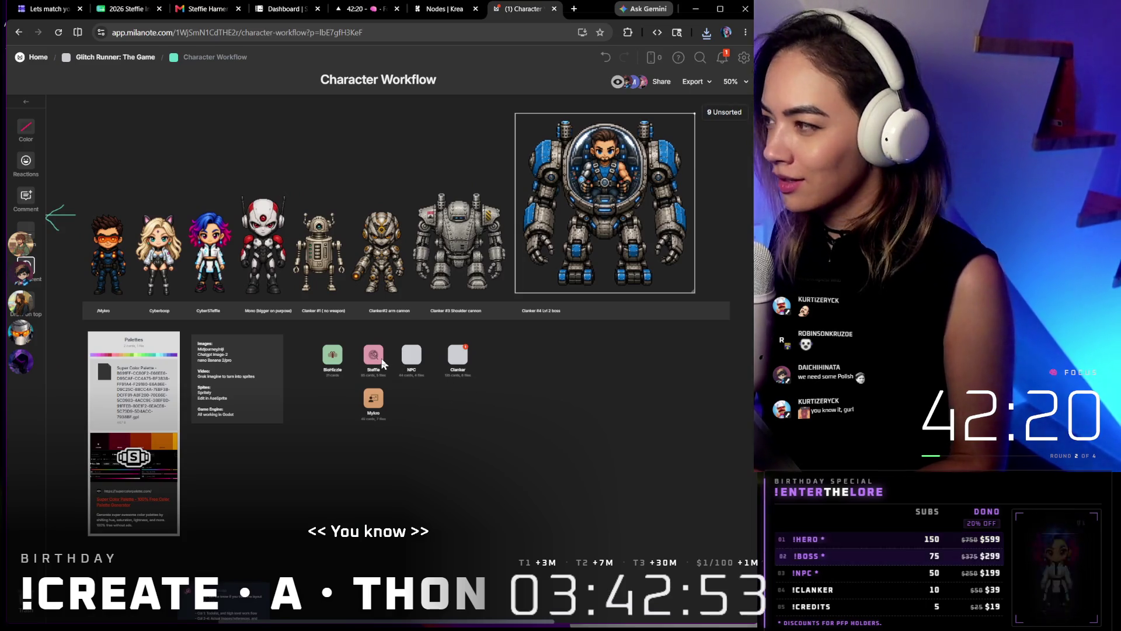
Clear the mech image selection and open the BioHizzle board
left_click(419, 358)
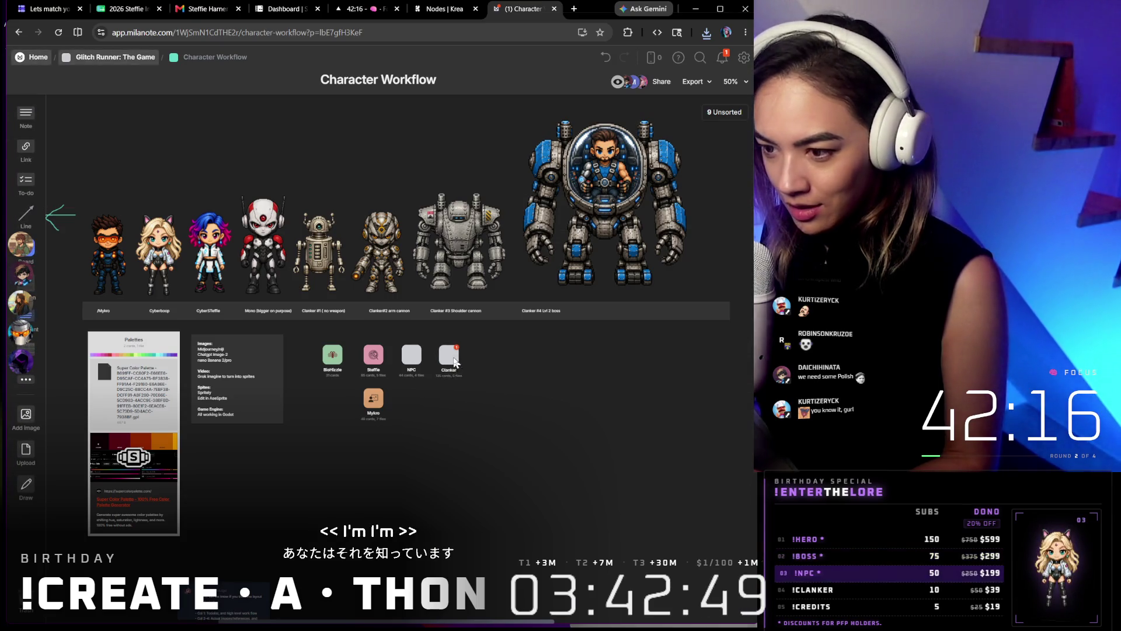
key("Escape")
left_click_drag(403, 400, 459, 397)
double_click(453, 399)
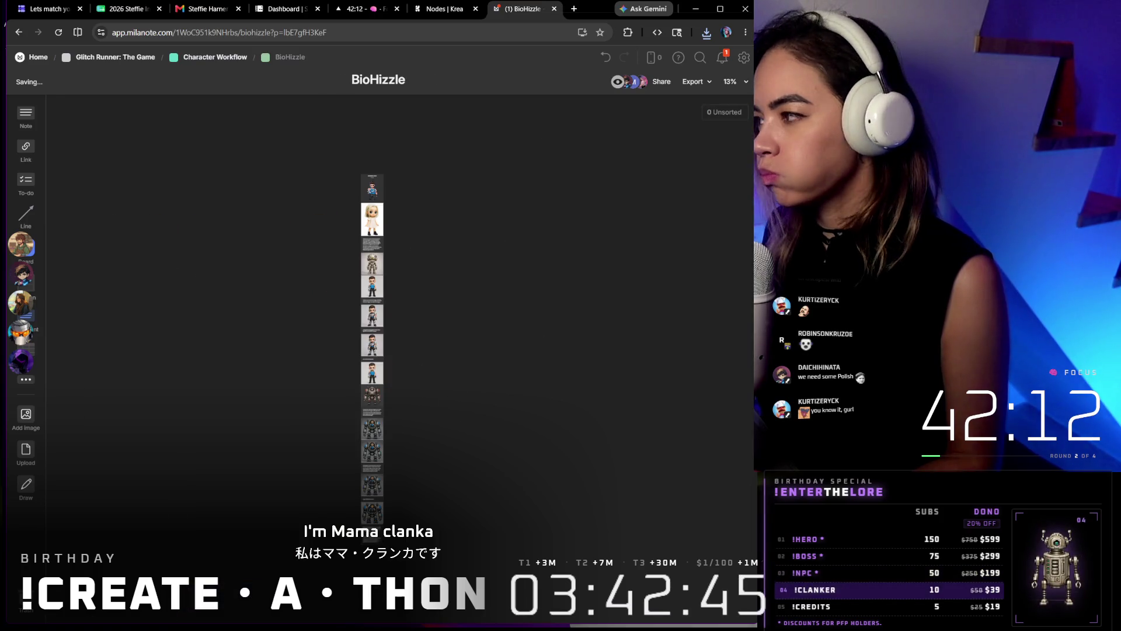
Remove the stray image card and move the turnaround strip below the right-facing side profile note
left_click_drag(573, 253, 459, 250)
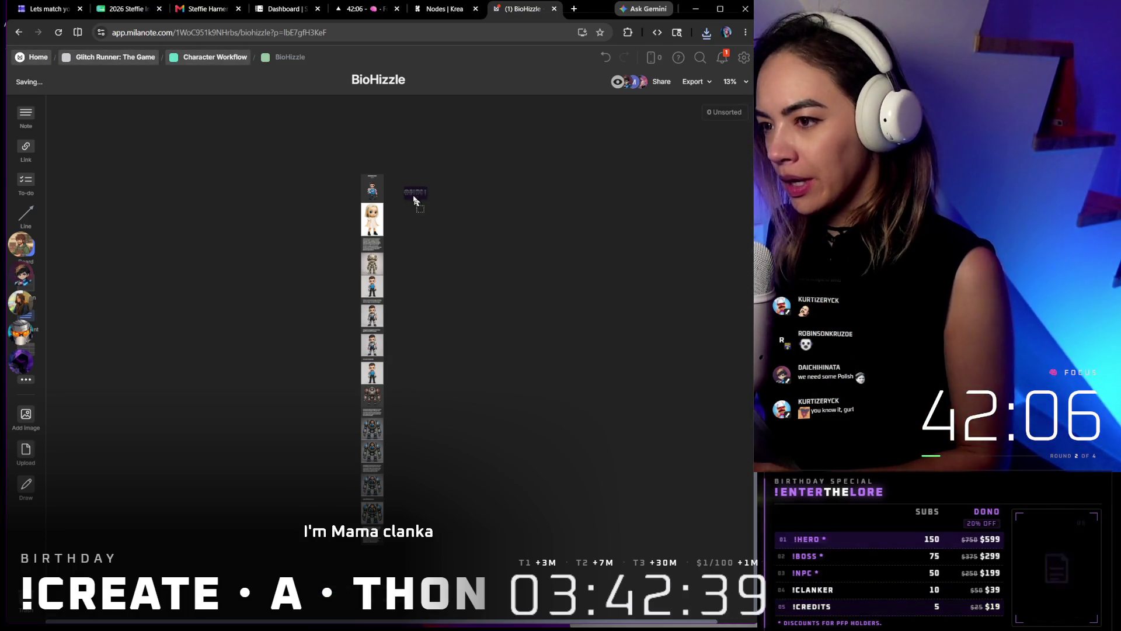
left_click_drag(427, 198, 421, 211)
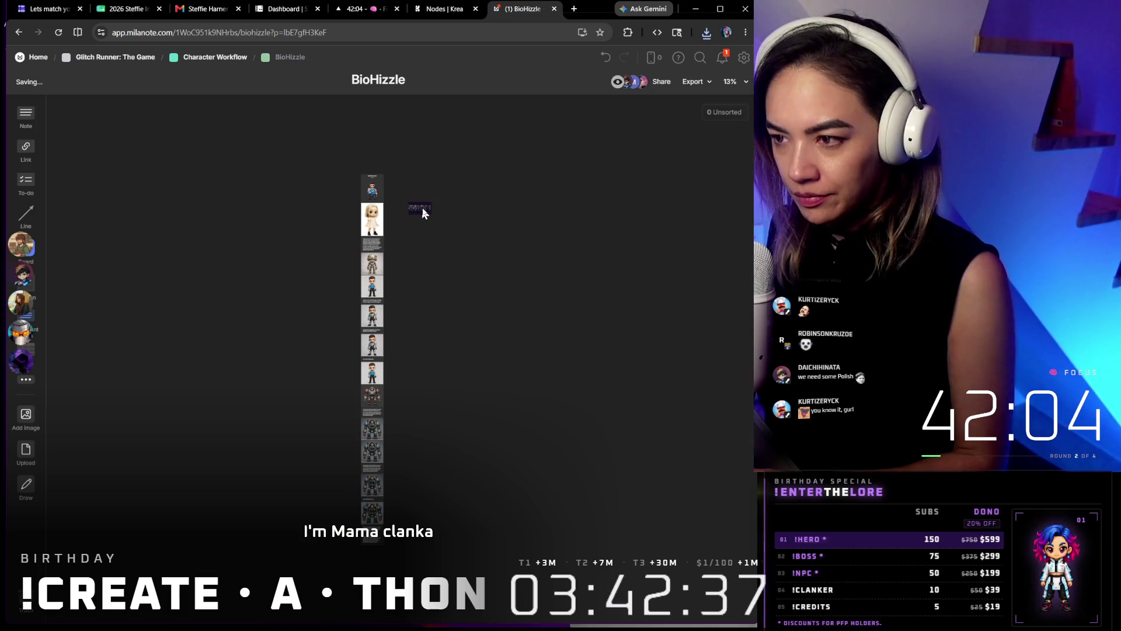
key("Delete")
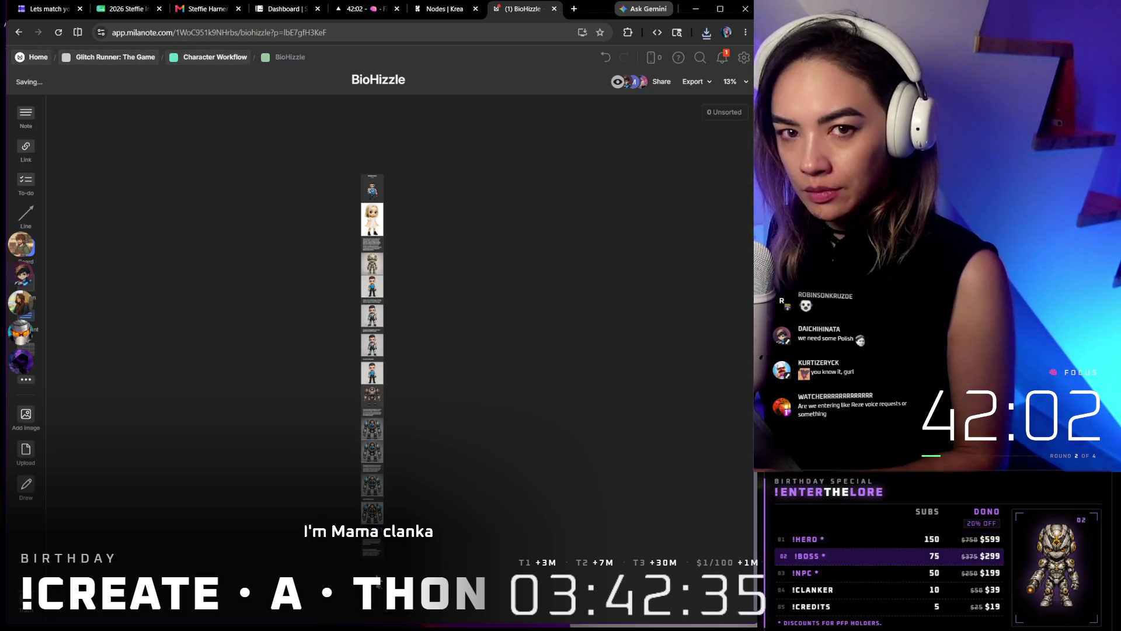
scroll(376, 561, "up", 3)
scroll(359, 556, "up", 4)
scroll(350, 550, "up", 4)
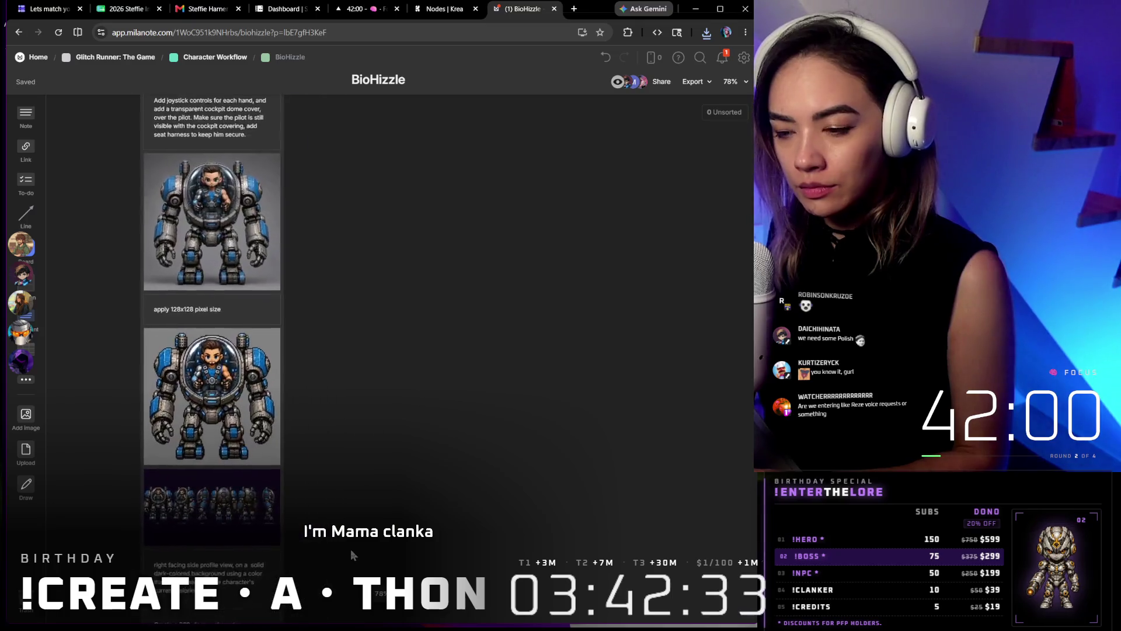
scroll(350, 549, "up", 2)
scroll(614, 394, "up", 2)
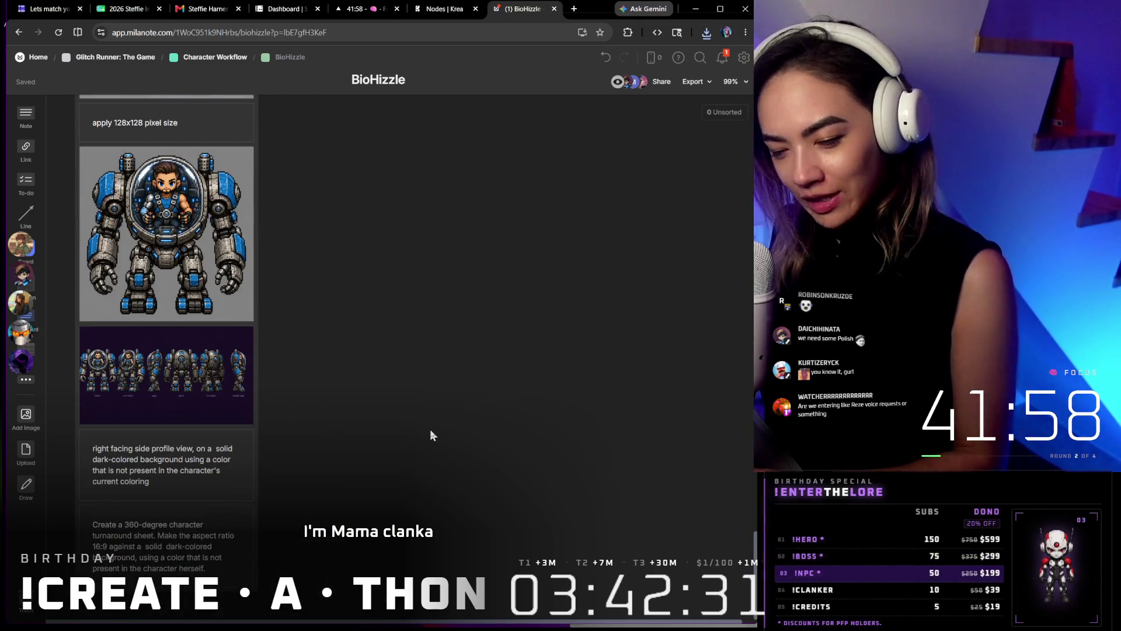
left_click_drag(167, 373, 167, 455)
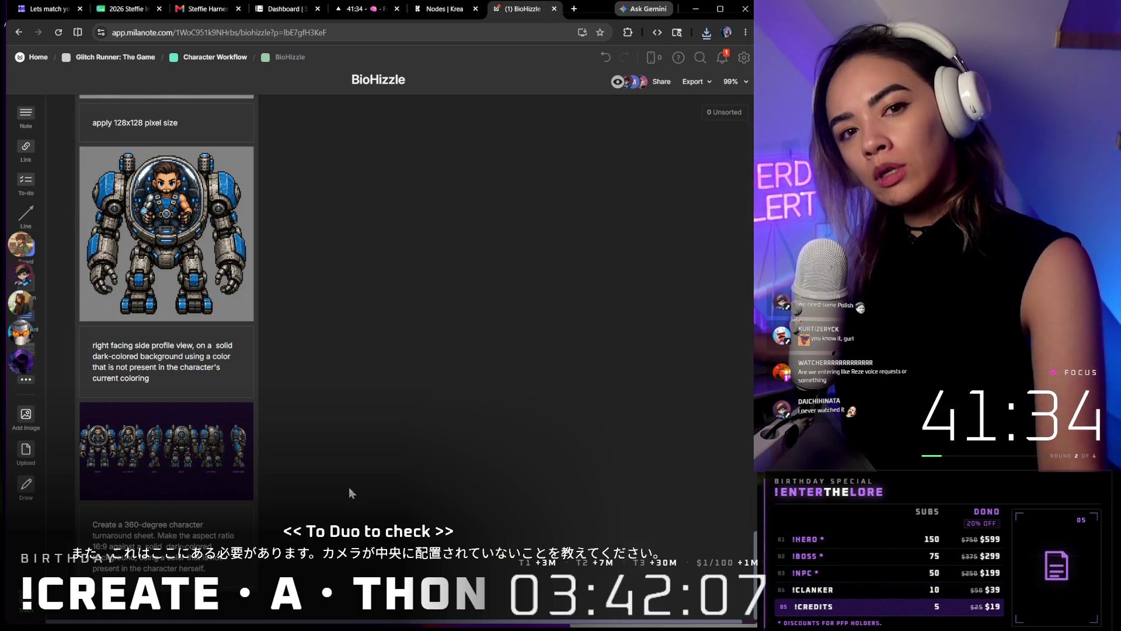
left_click_drag(649, 245, 668, 327)
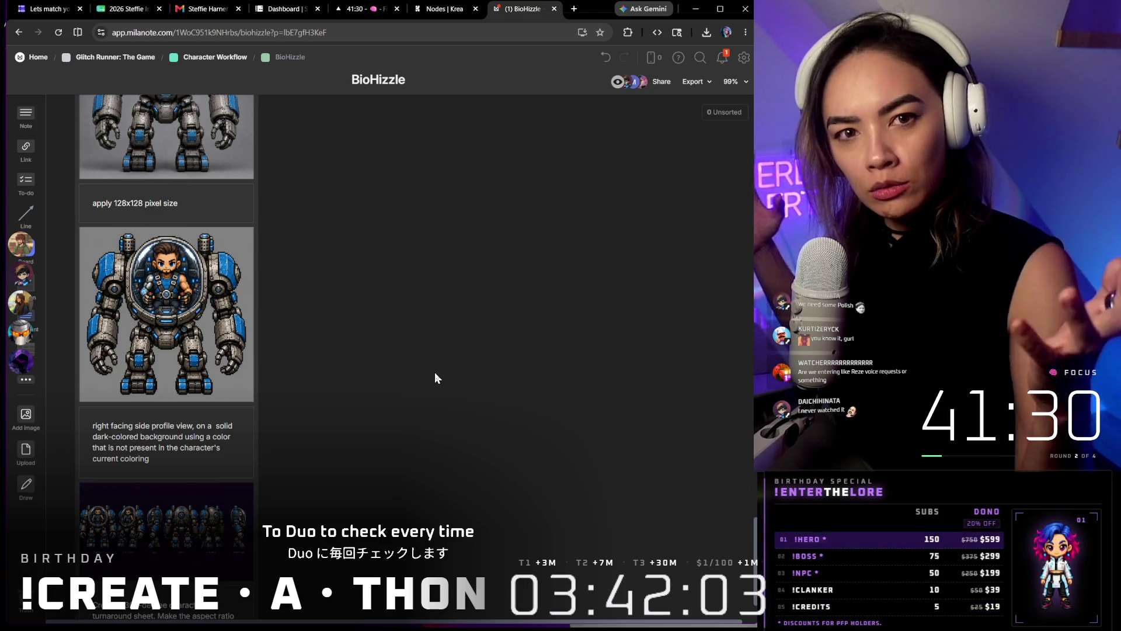
scroll(435, 372, "down", 3)
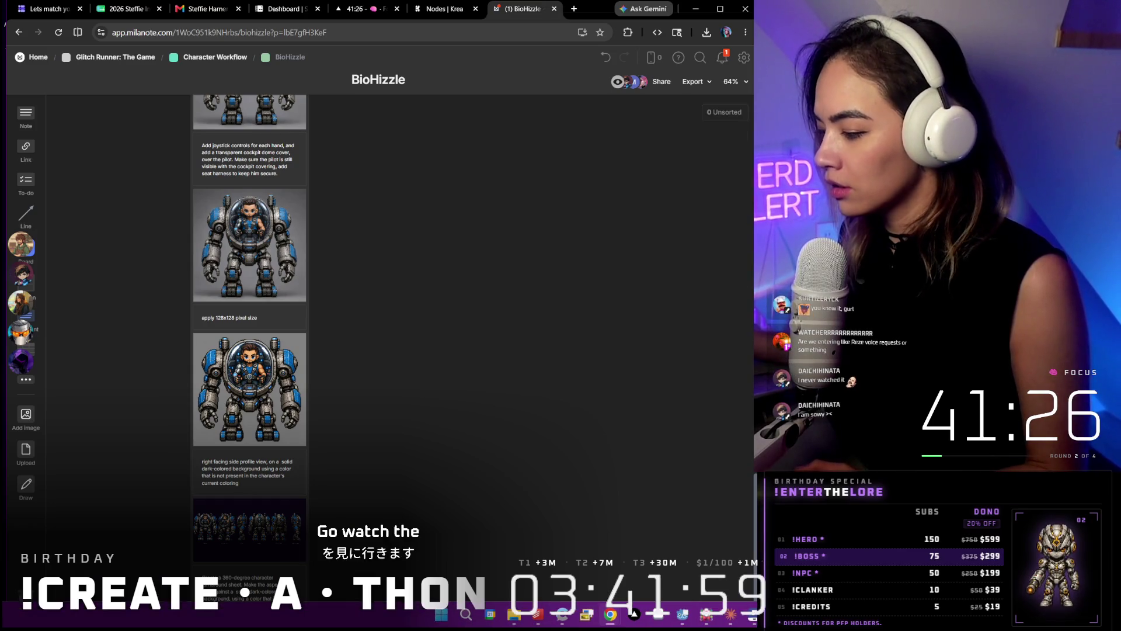
Paste the mech turnaround strip onto Figma's PFPs canvas beside the glitch runner game board
left_click(631, 611)
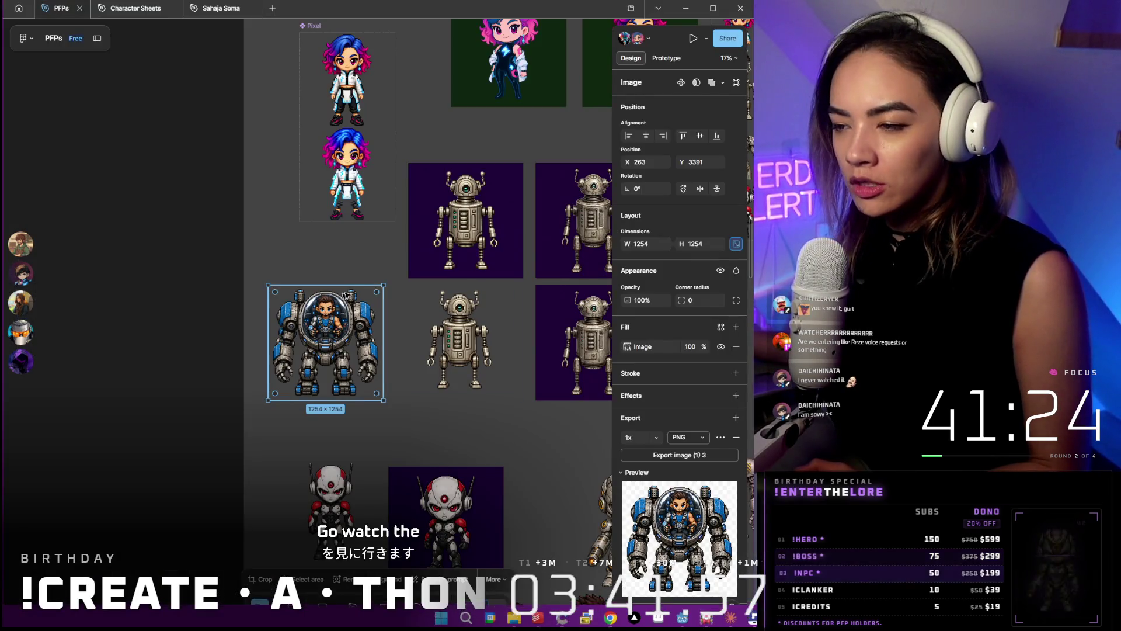
scroll(366, 407, "down", 5)
scroll(366, 408, "down", 3)
scroll(364, 429, "down", 3)
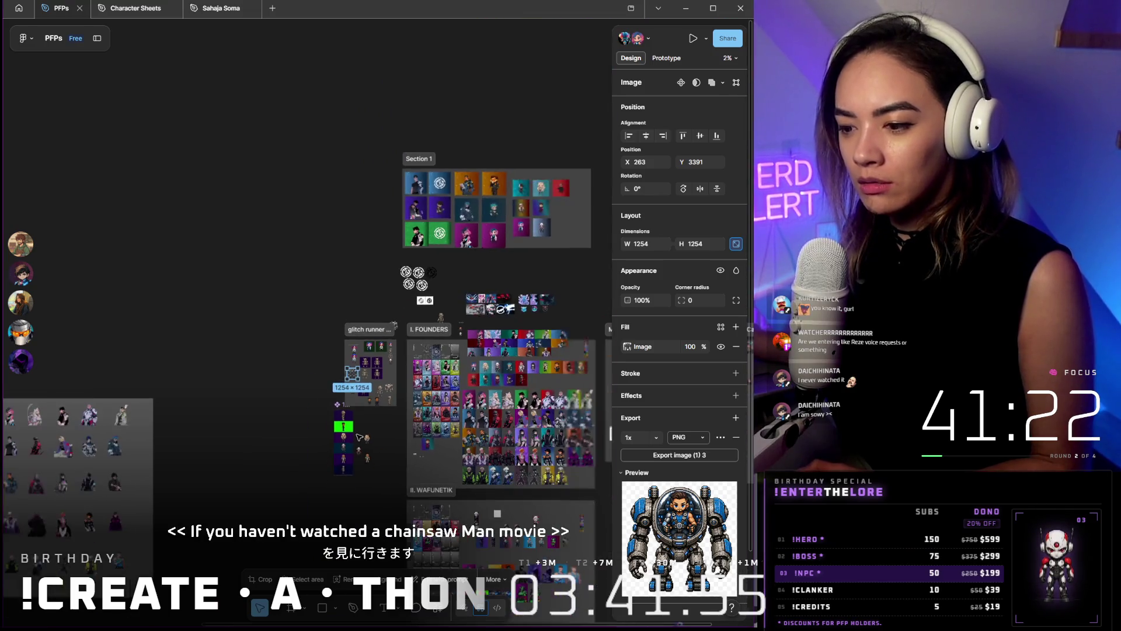
scroll(348, 482, "up", 3)
scroll(359, 473, "up", 3)
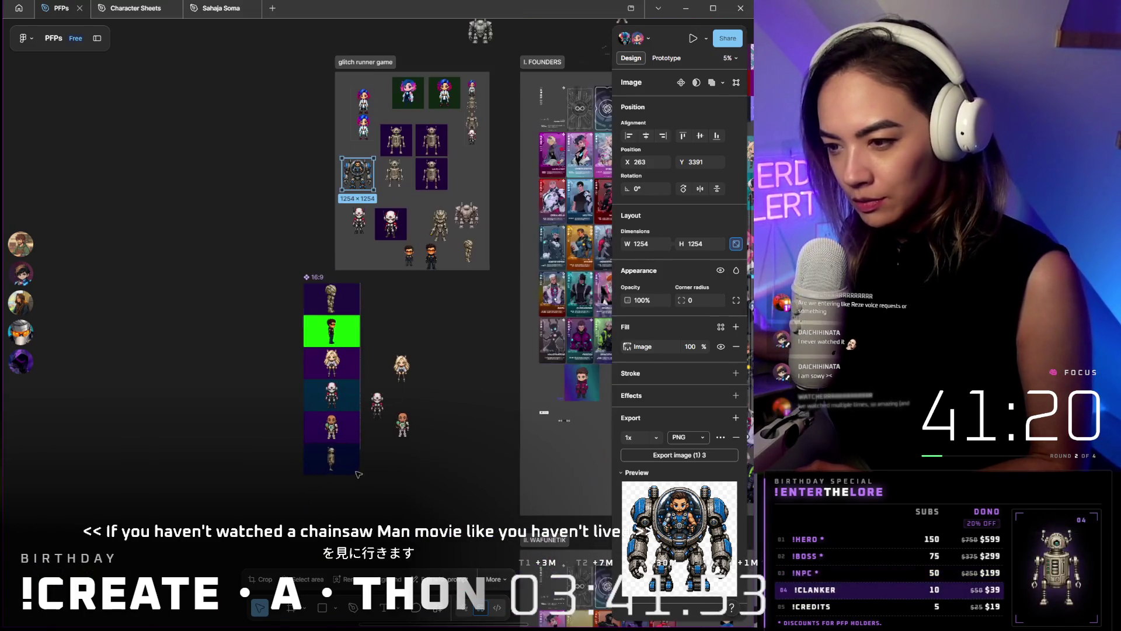
scroll(375, 463, "up", 3)
scroll(375, 463, "up", 2)
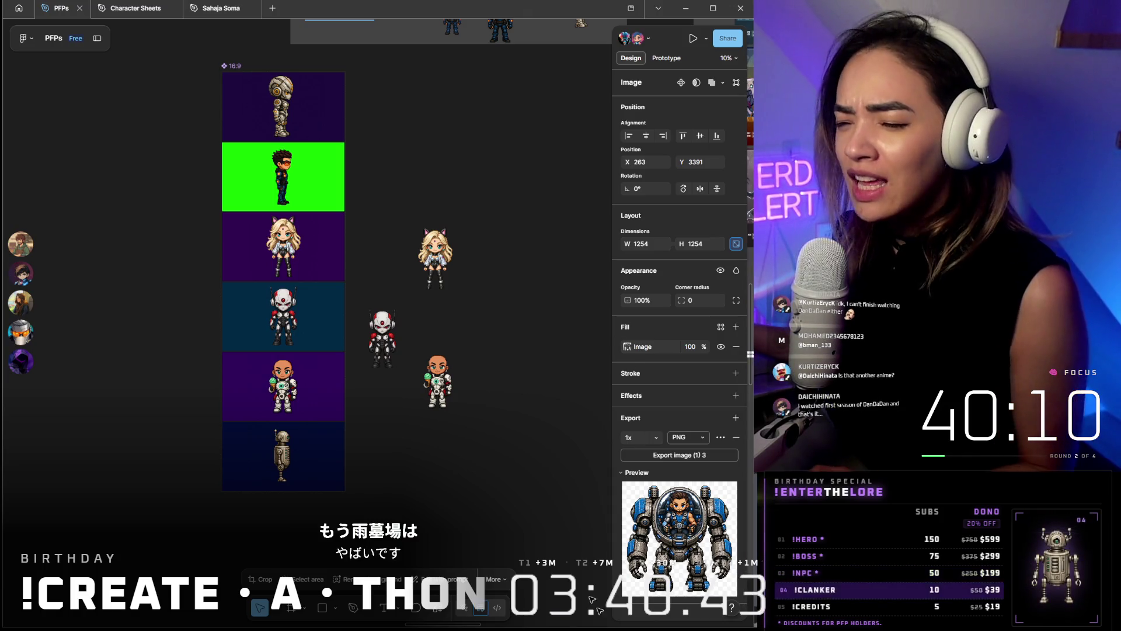
scroll(509, 292, "down", 1)
scroll(508, 291, "down", 2)
scroll(509, 291, "up", 3)
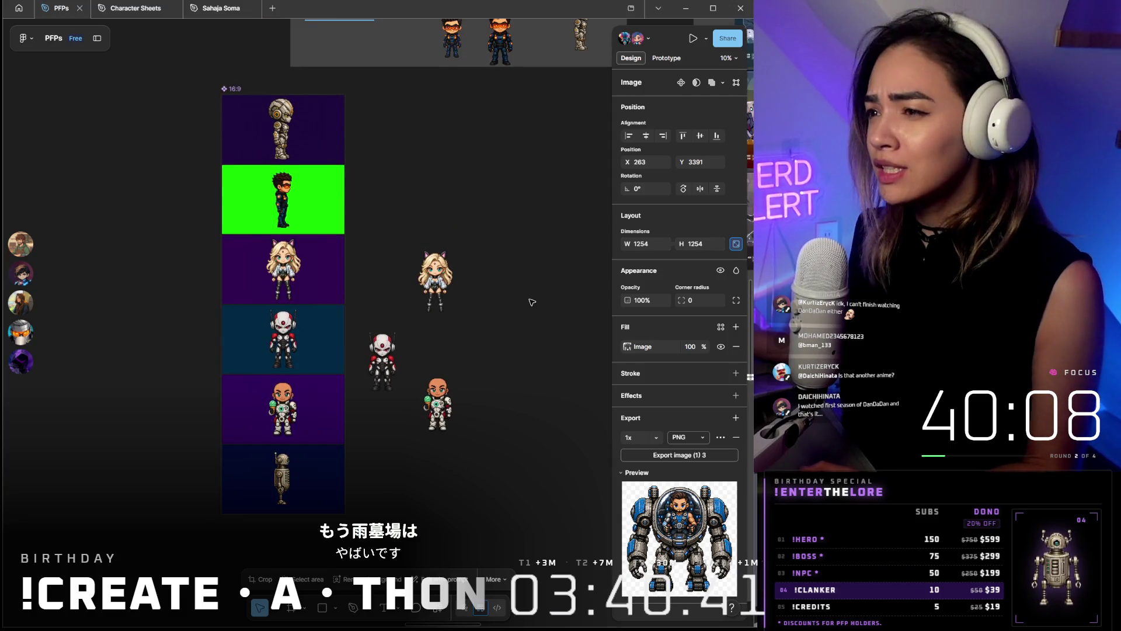
scroll(536, 284, "up", 2)
scroll(536, 284, "down", 3)
scroll(491, 263, "down", 2)
mouse_move(438, 290)
left_mouse_down()
mouse_move(480, 385)
mouse_move(402, 424)
left_mouse_up()
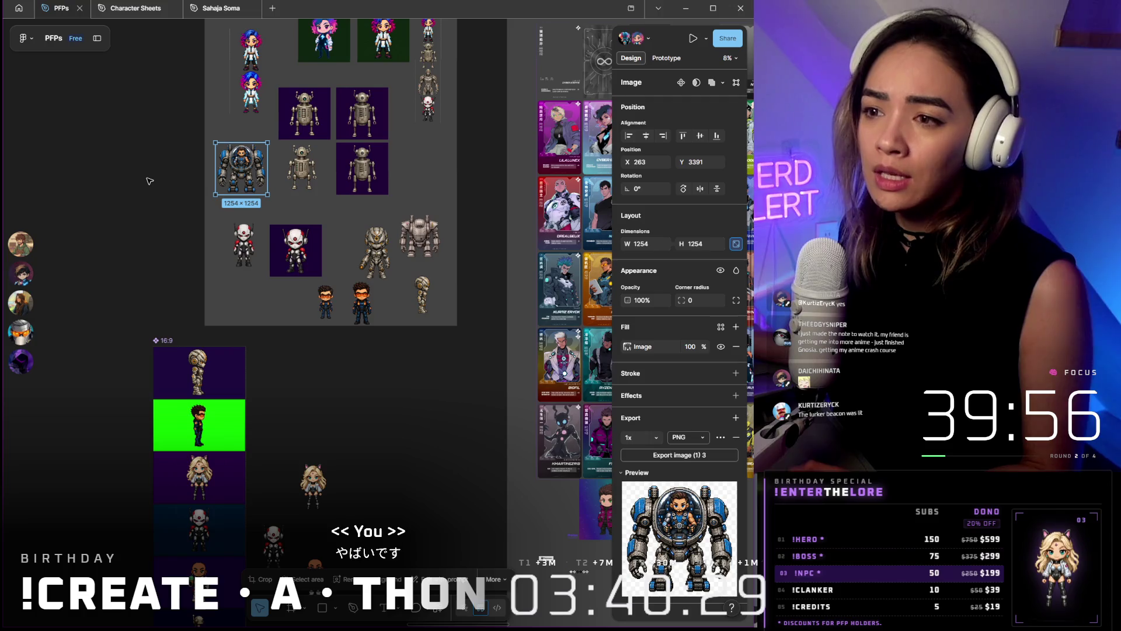
left_click(148, 180)
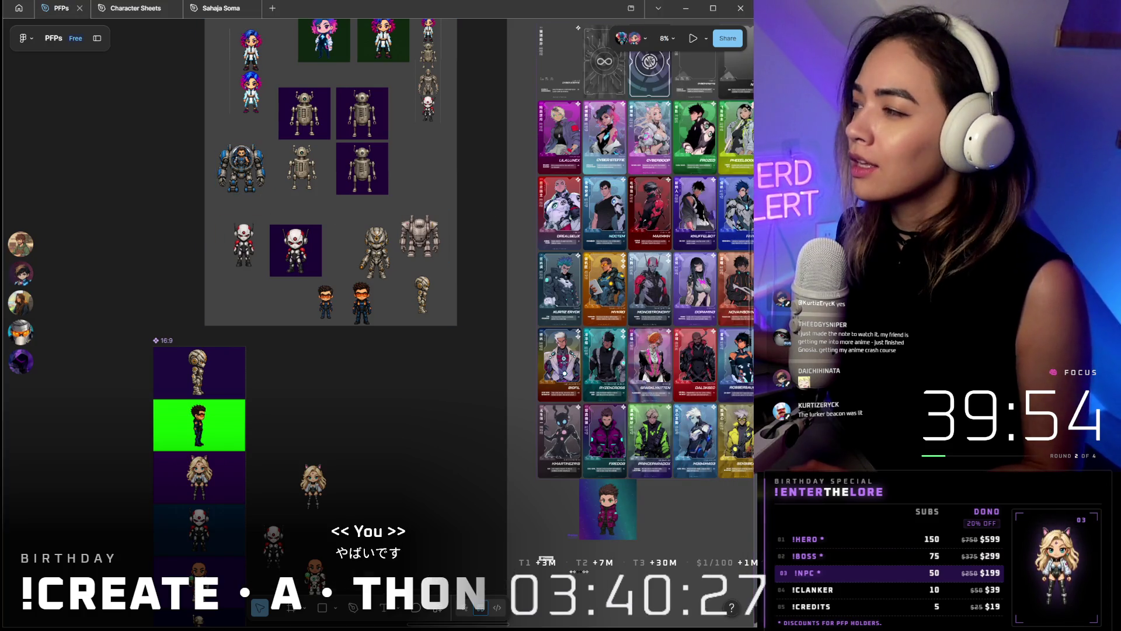
key("ctrl+v")
scroll(124, 216, "up", 5)
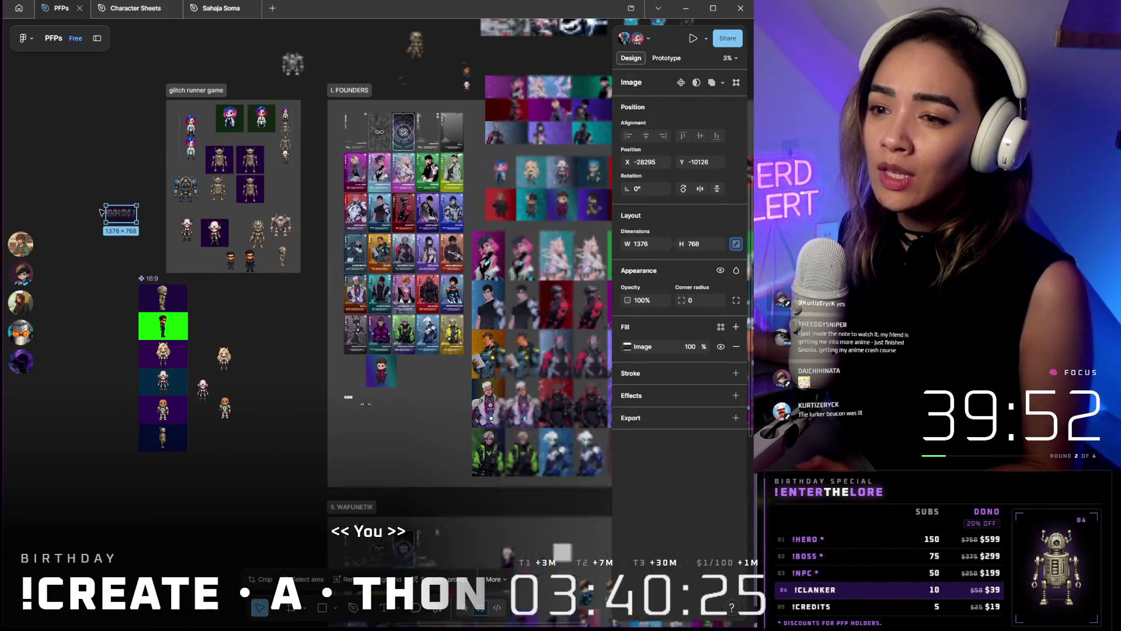
scroll(263, 219, "up", 5)
Run the Remove BG plugin on the pasted turnaround strip, briefly starting and cancelling a screen capture
right_click(251, 179)
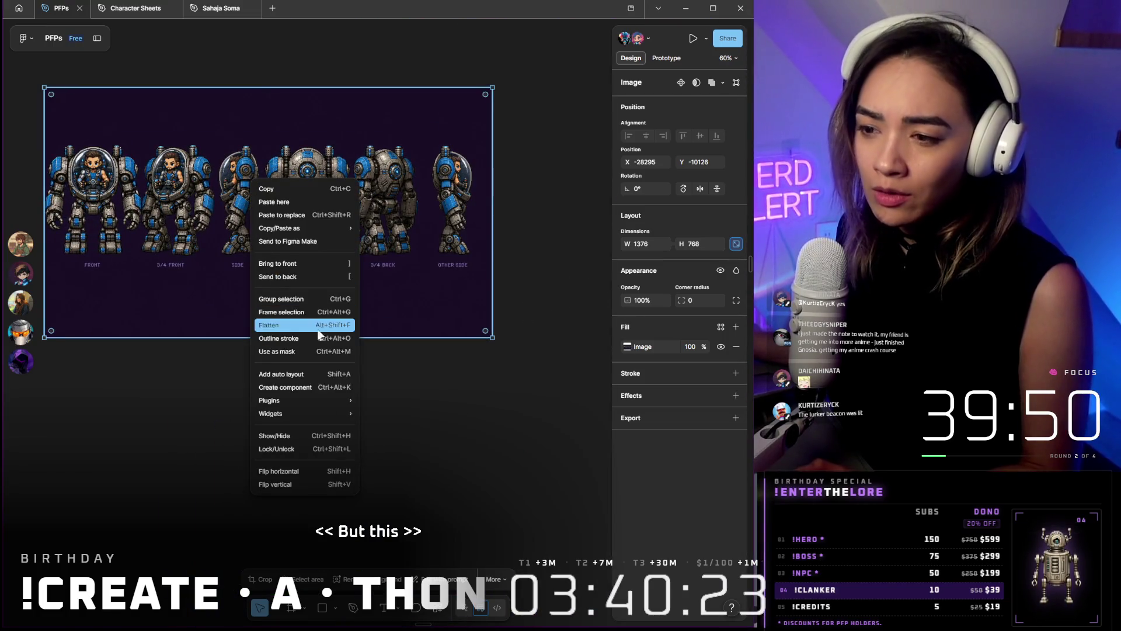
mouse_move(270, 400)
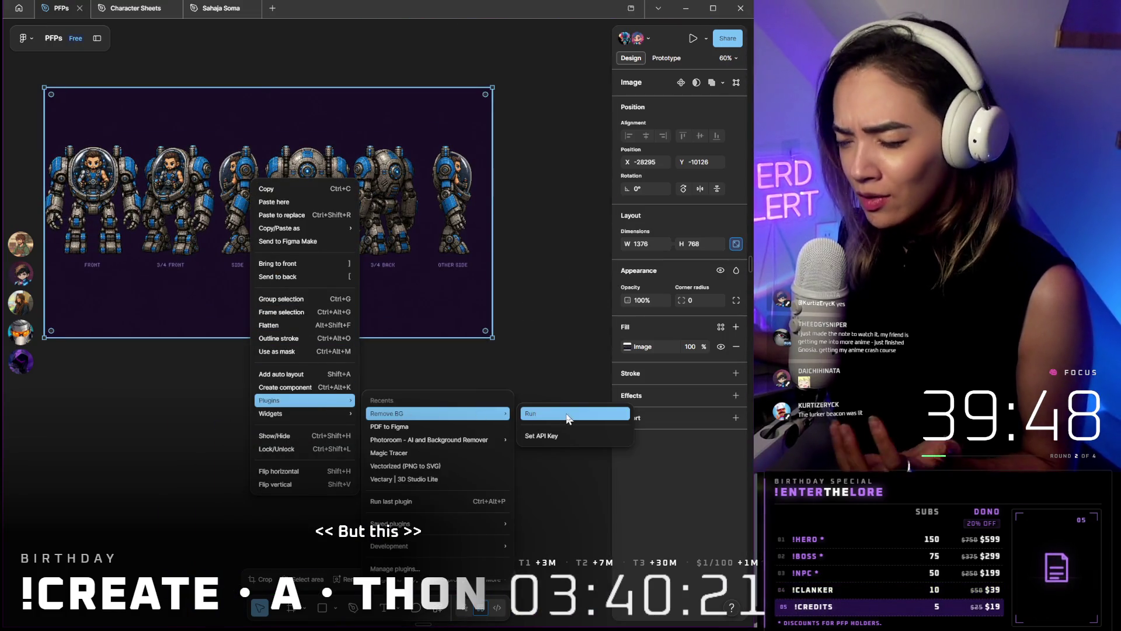
left_click(531, 412)
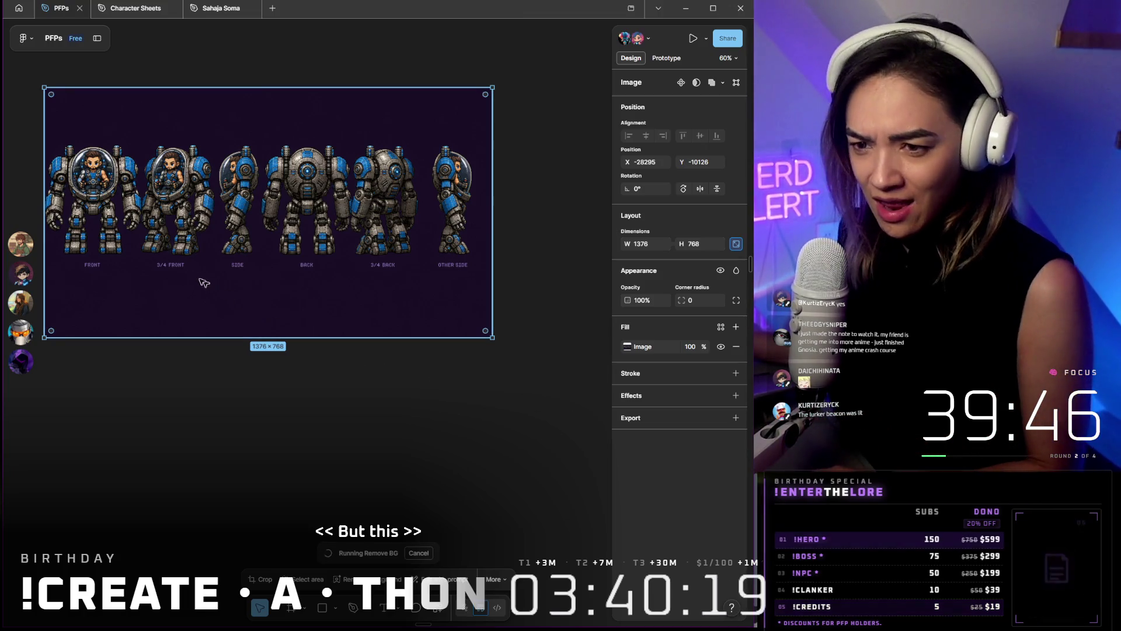
scroll(269, 162, "up", 5)
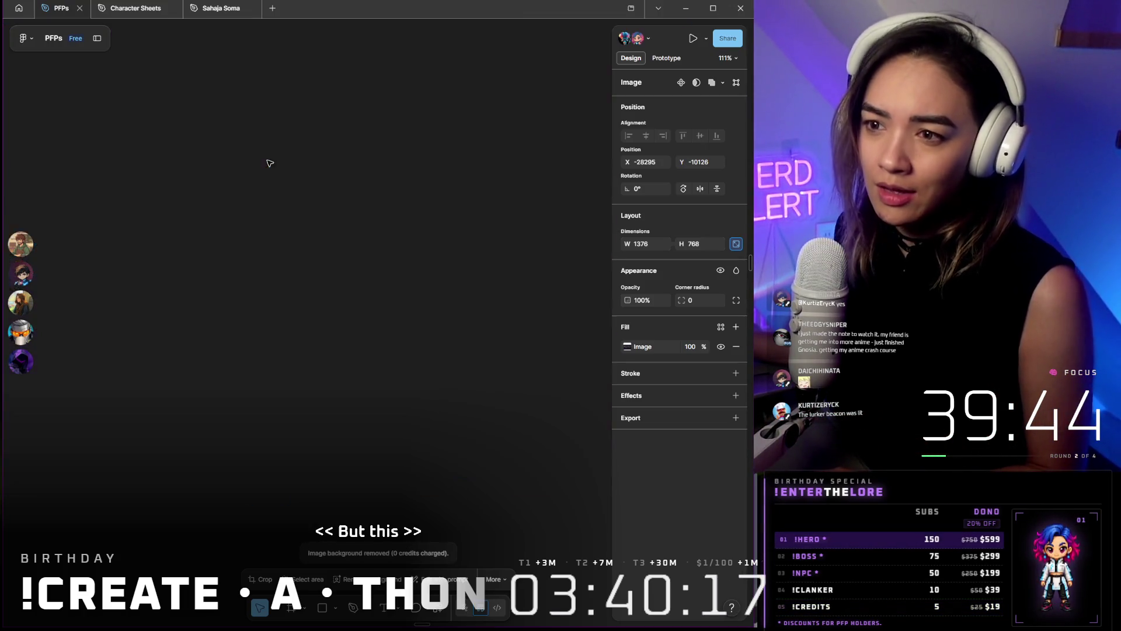
scroll(270, 162, "down", 5)
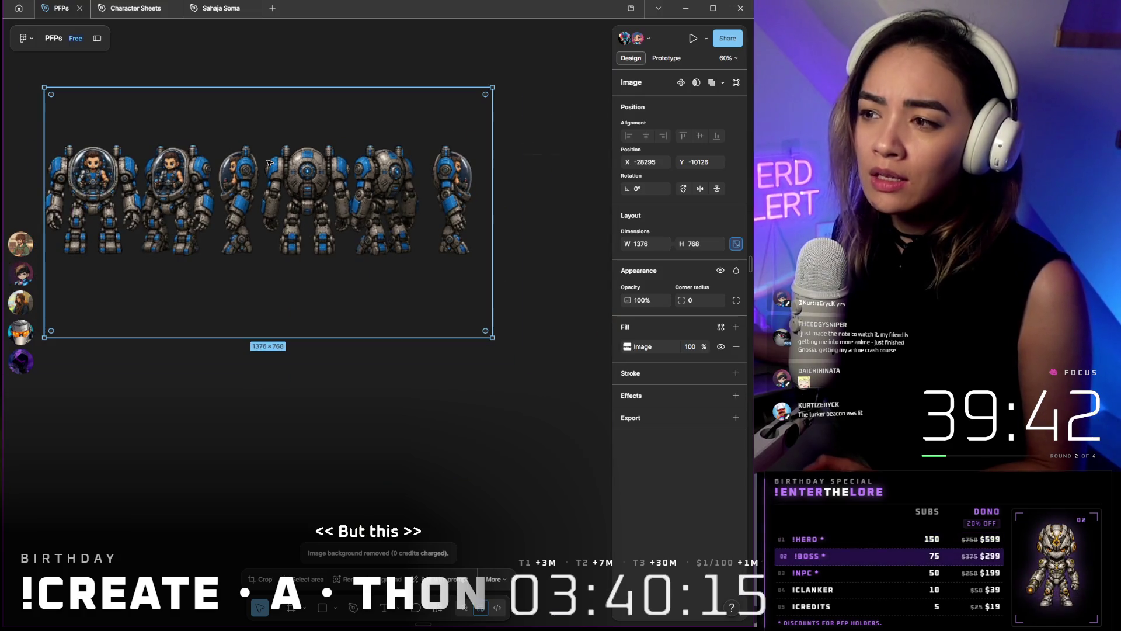
scroll(281, 162, "up", 2)
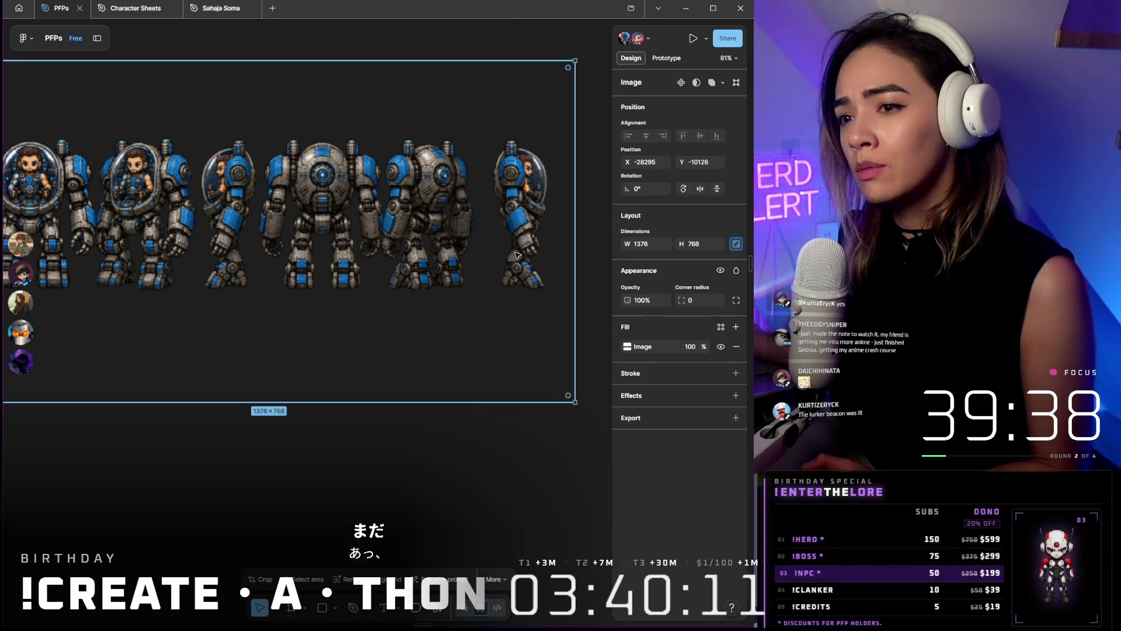
scroll(518, 256, "down", 3)
scroll(178, 216, "up", 2)
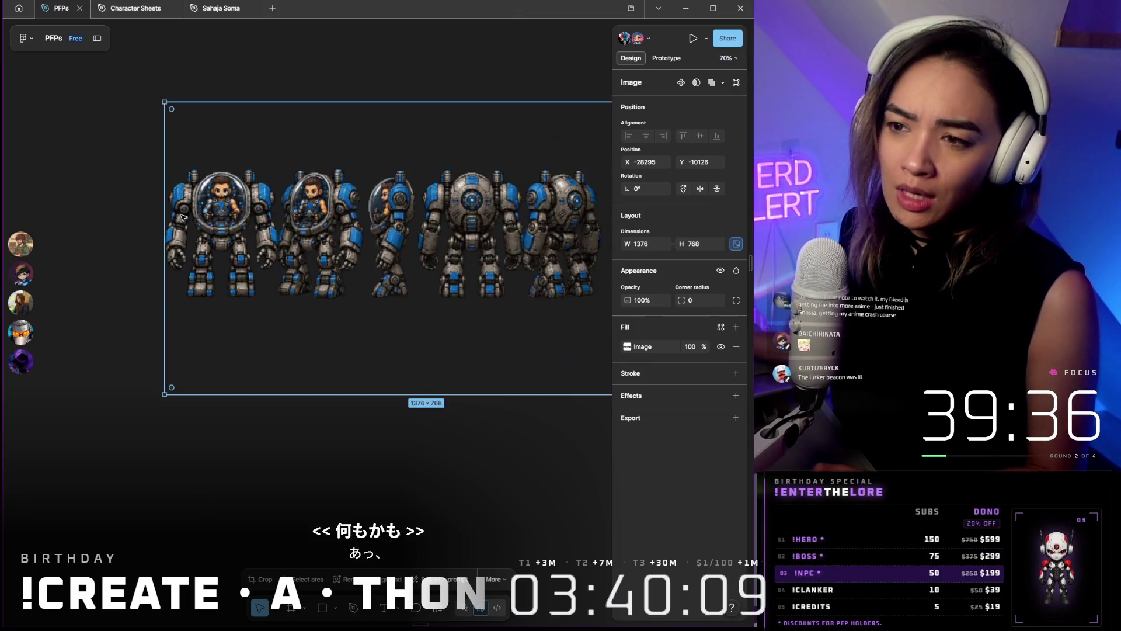
scroll(178, 216, "up", 5)
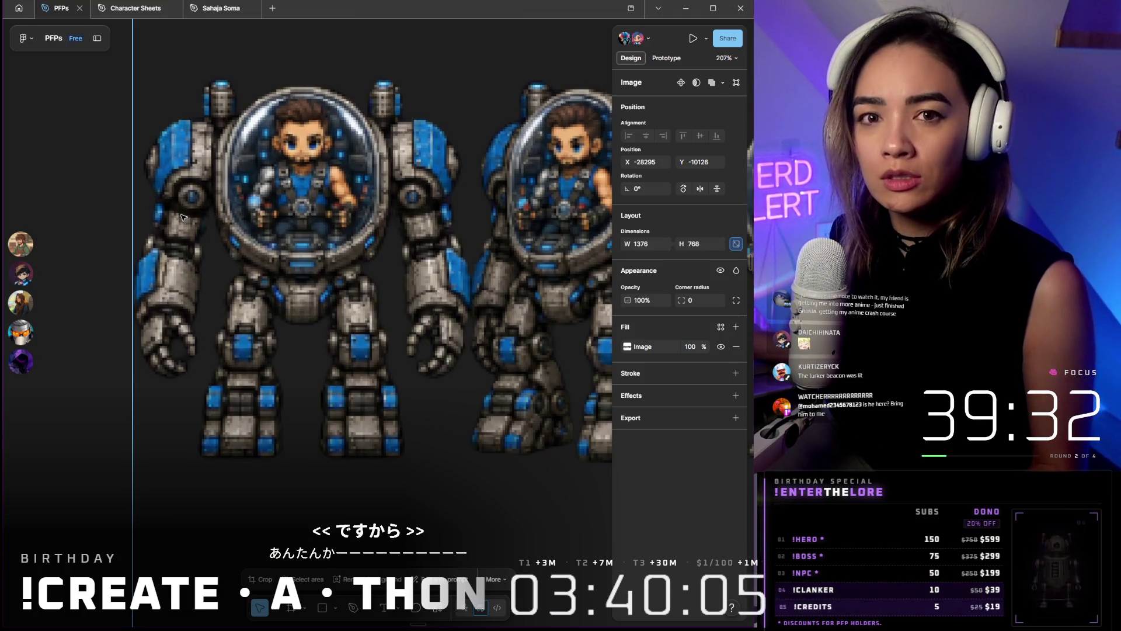
scroll(182, 217, "down", 4)
scroll(182, 216, "down", 4)
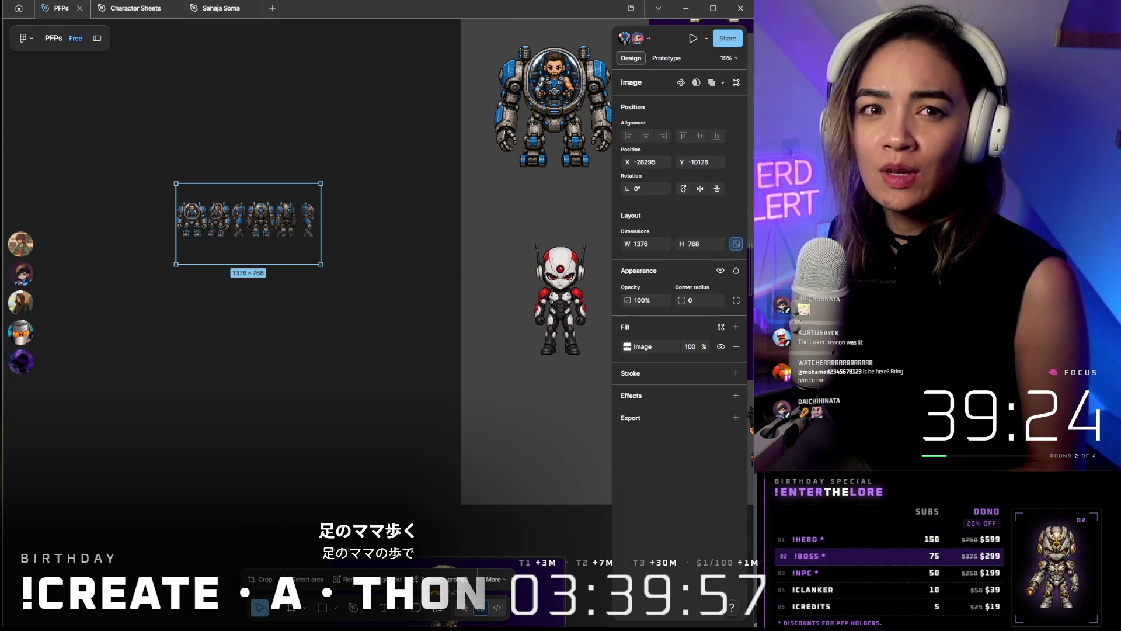
key("super+shift+s")
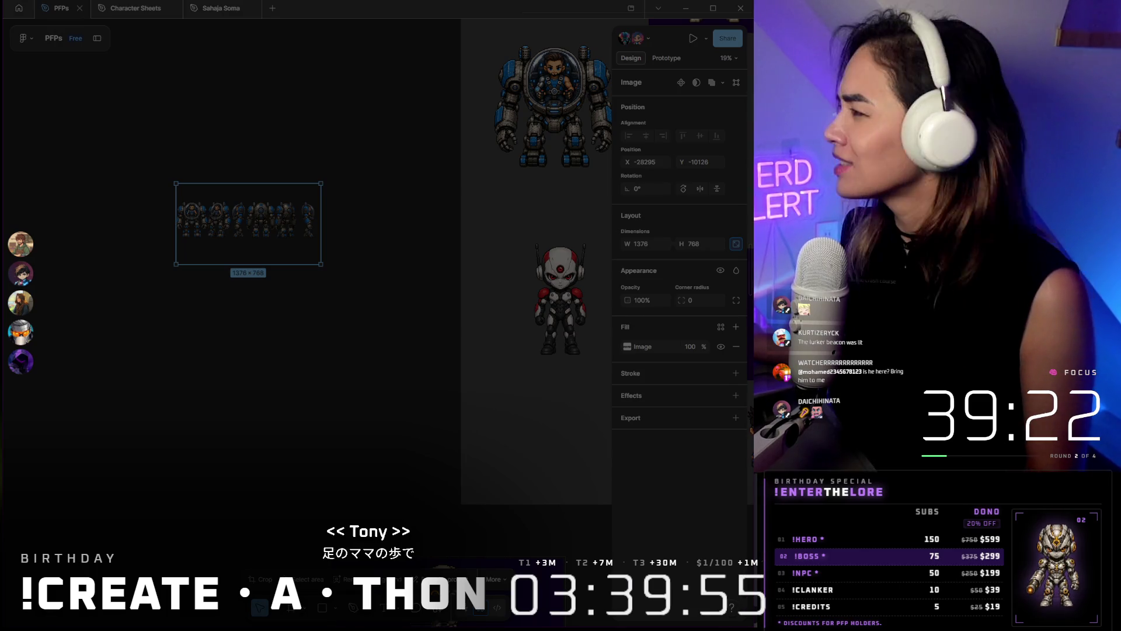
key("Escape")
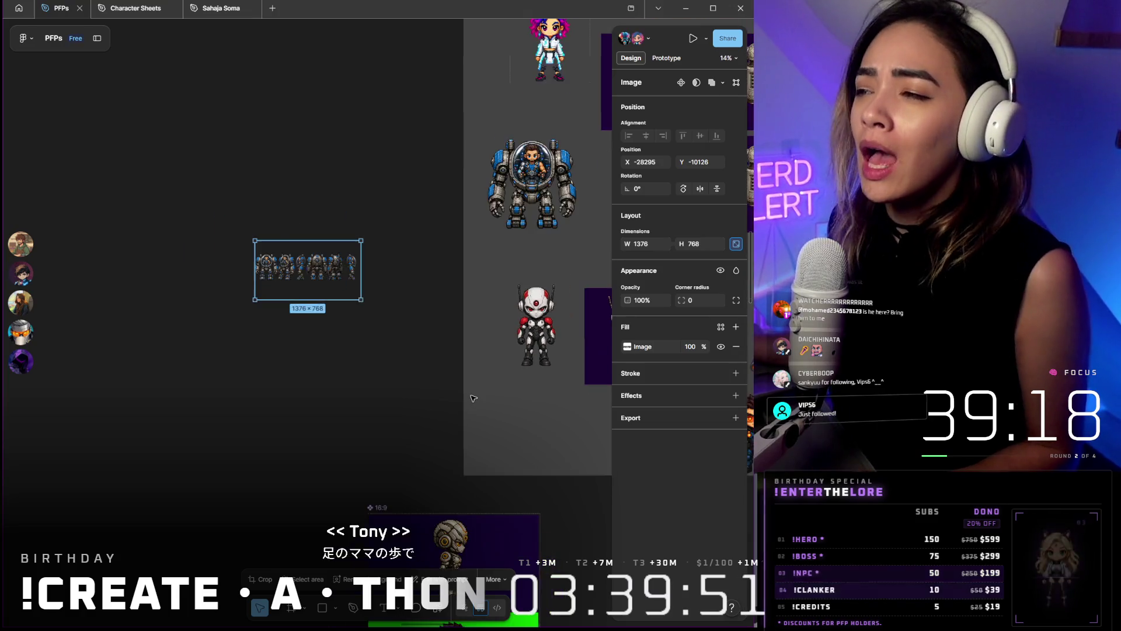
scroll(462, 415, "down", 5)
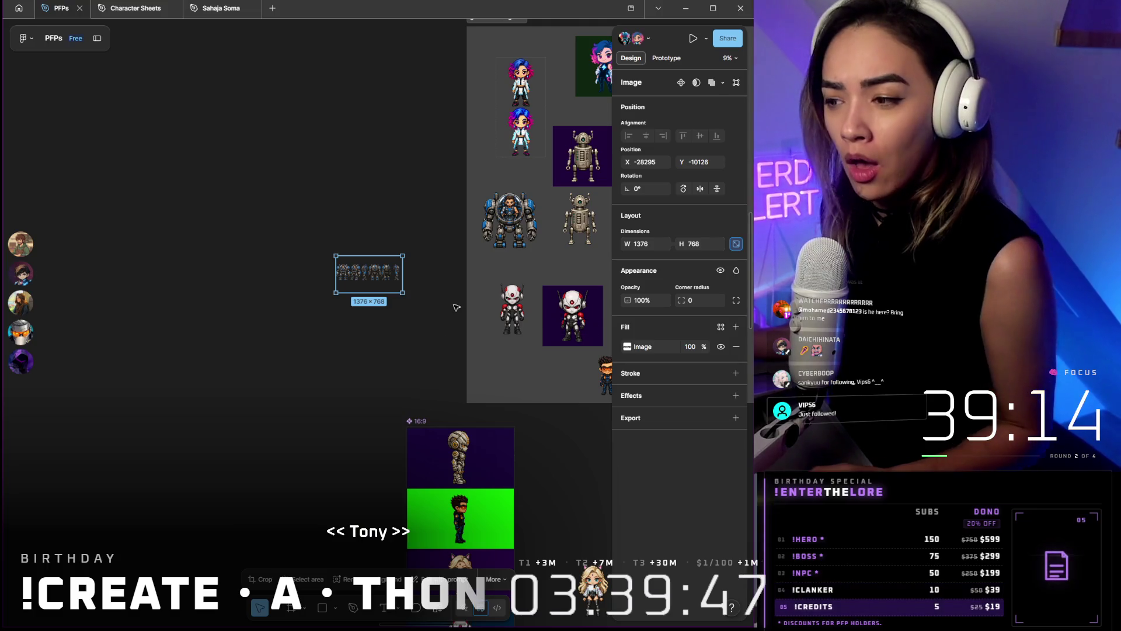
scroll(441, 350, "down", 3)
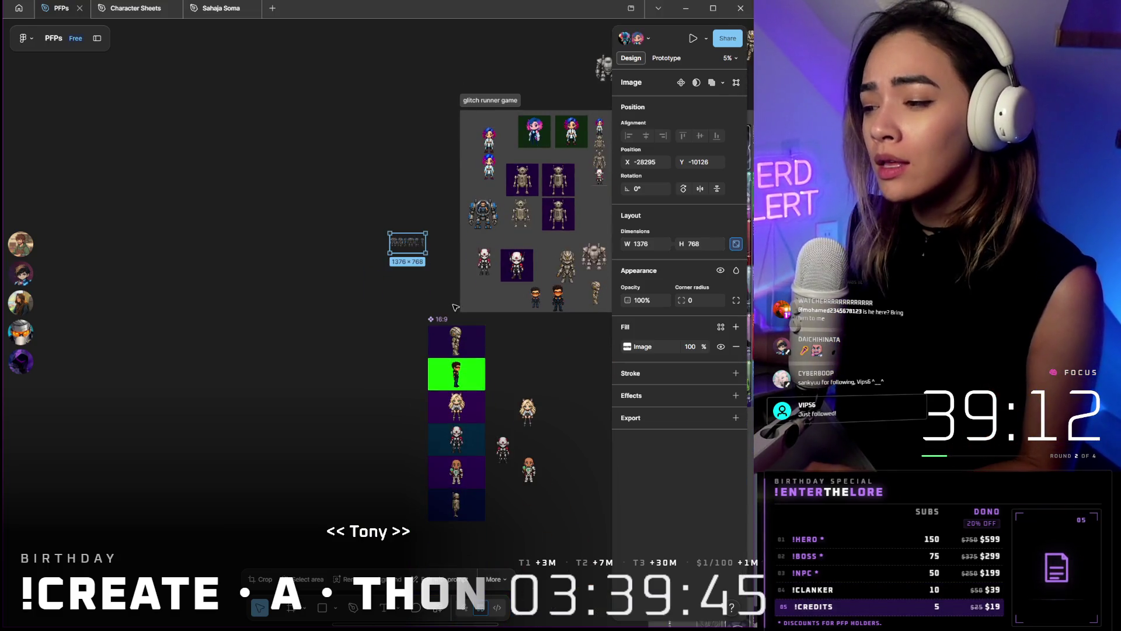
scroll(455, 306, "right", 5)
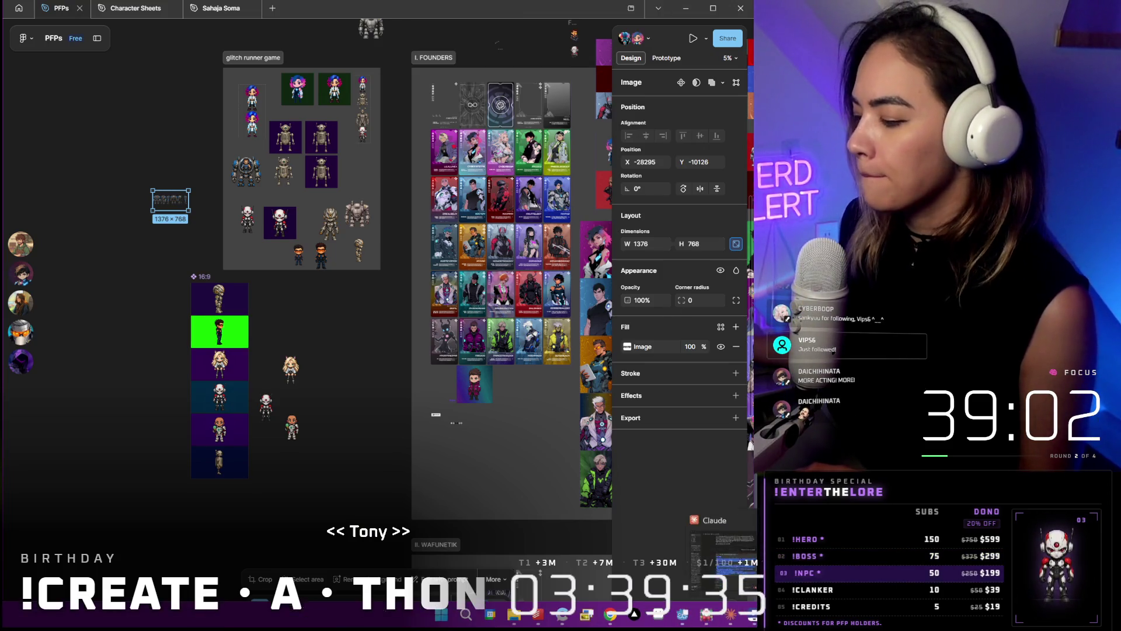
Back in Milanote, undo the pasted mech cards on BioHizzle and return to the home page
left_click(685, 9)
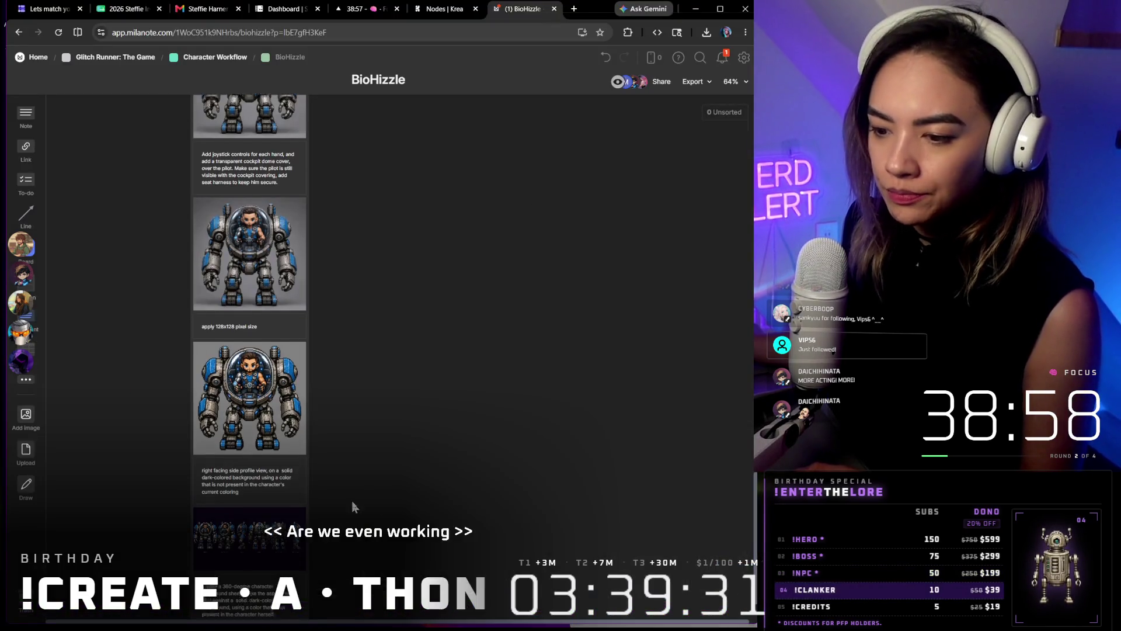
scroll(411, 483, "up", 5)
scroll(415, 482, "up", 5)
scroll(419, 477, "up", 4)
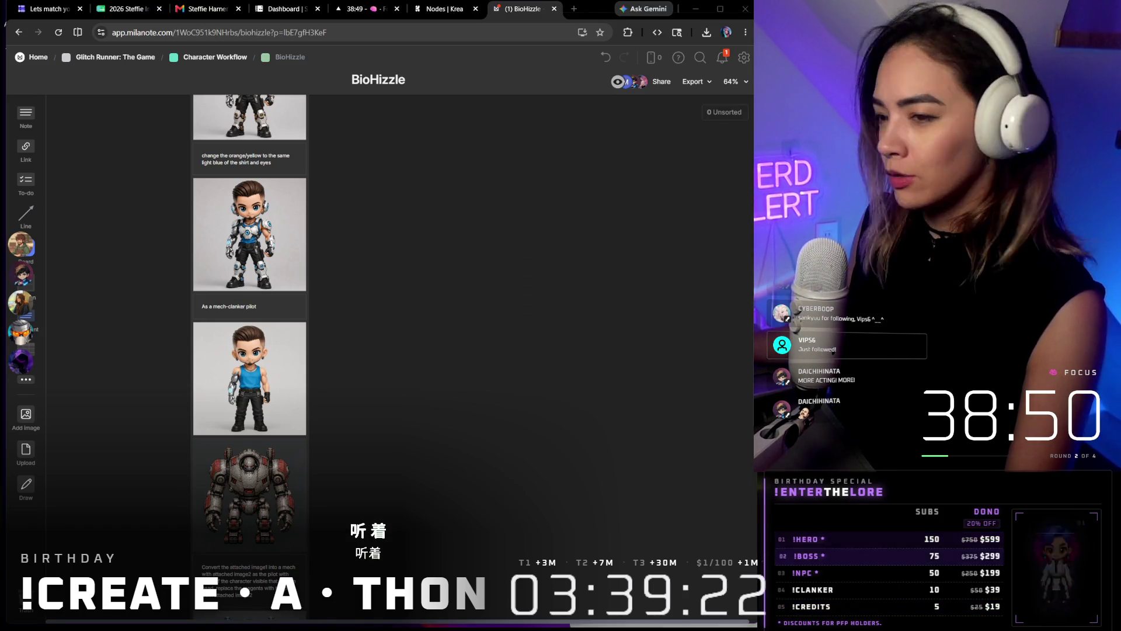
key("ctrl+v")
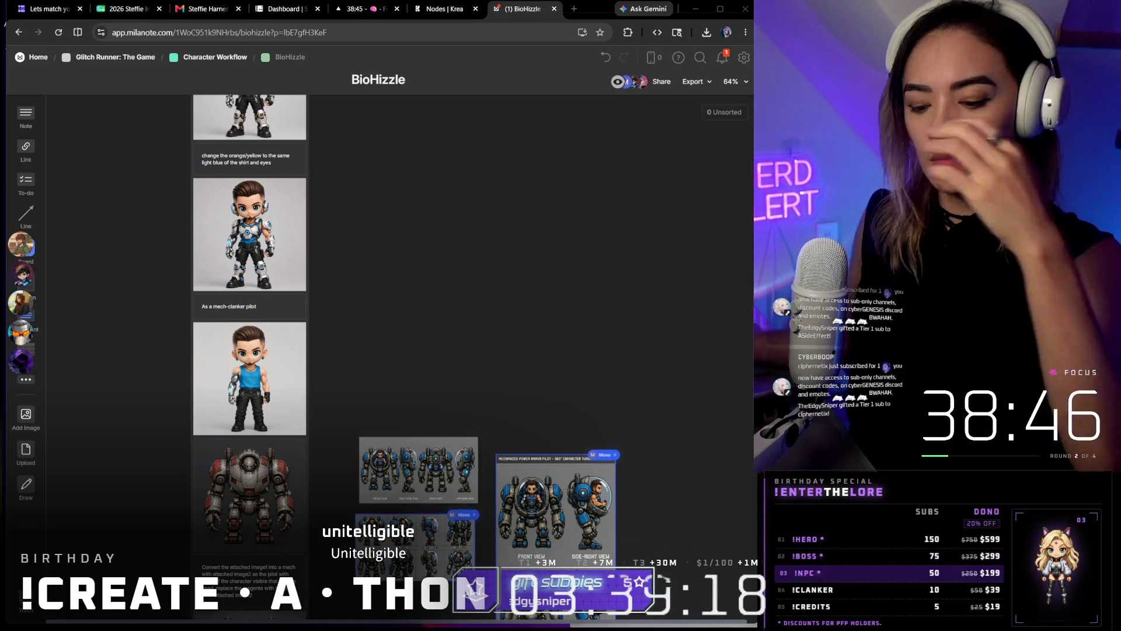
key("ctrl+z")
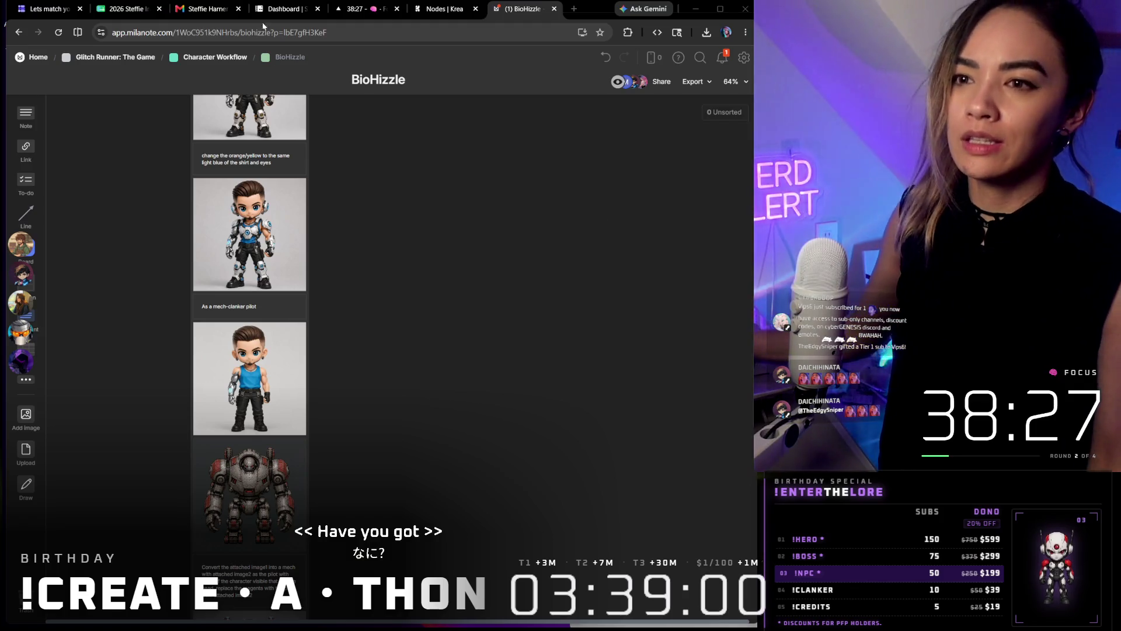
left_click(39, 57)
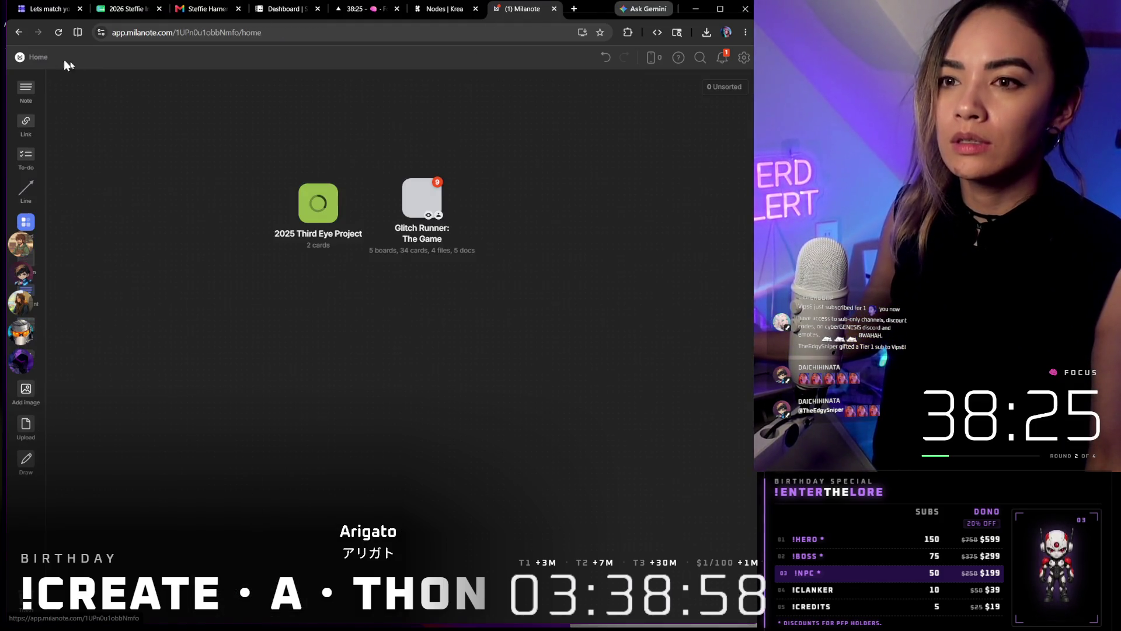
Open Glitch Runner: The Game and start replacing TheEdgySniper's 21 in the yellow credits card
double_click(428, 197)
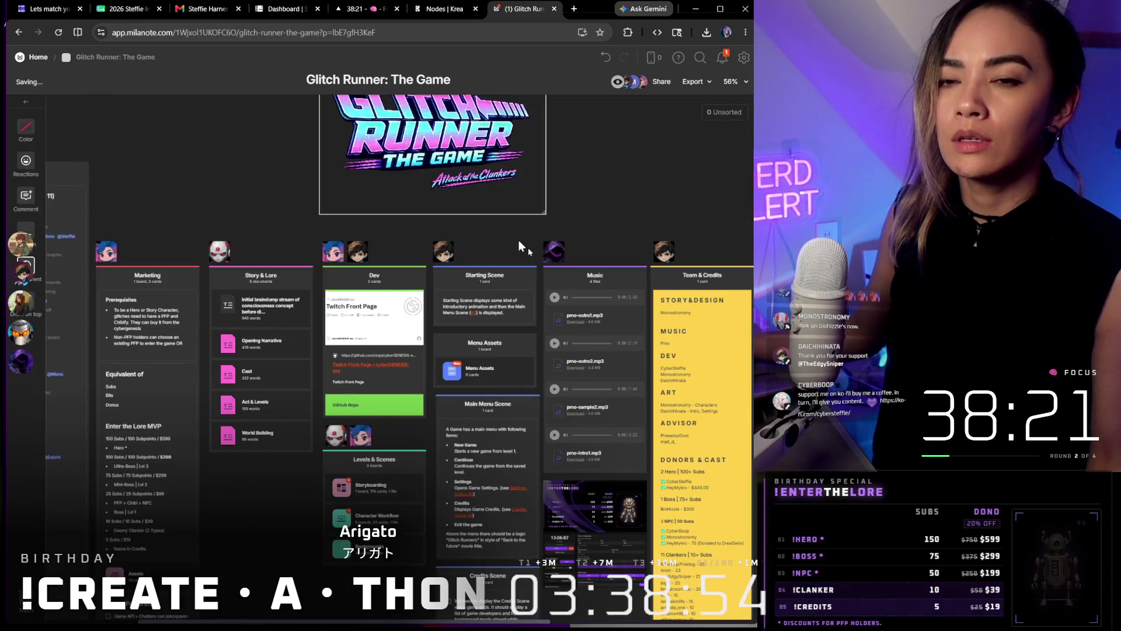
left_click_drag(606, 166, 440, 102)
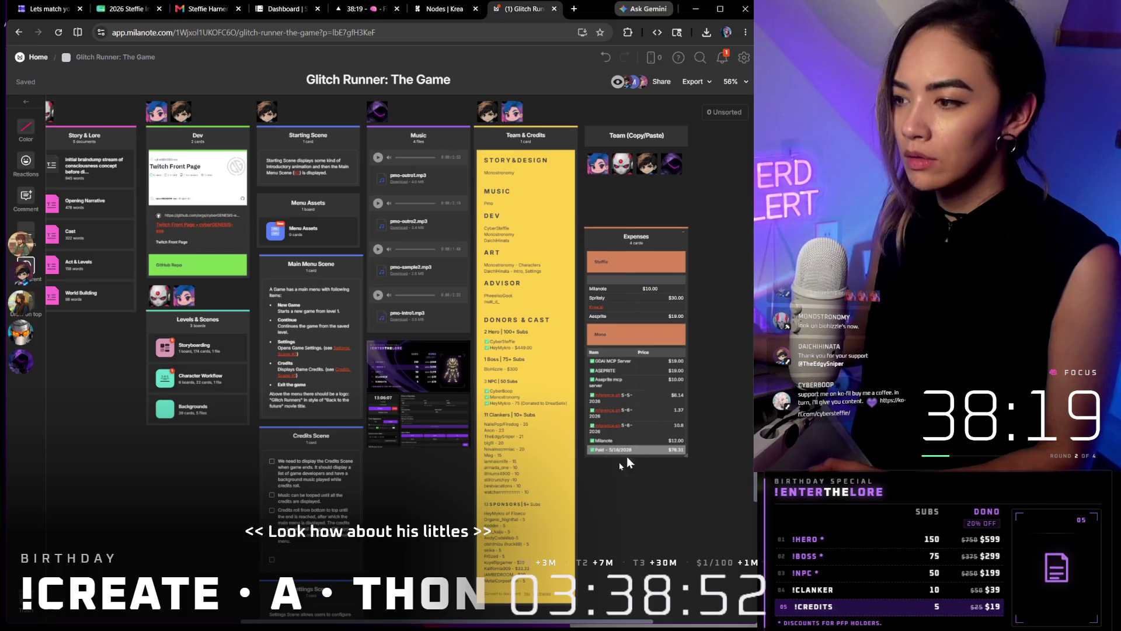
scroll(550, 515, "up", 5)
scroll(543, 501, "down", 6)
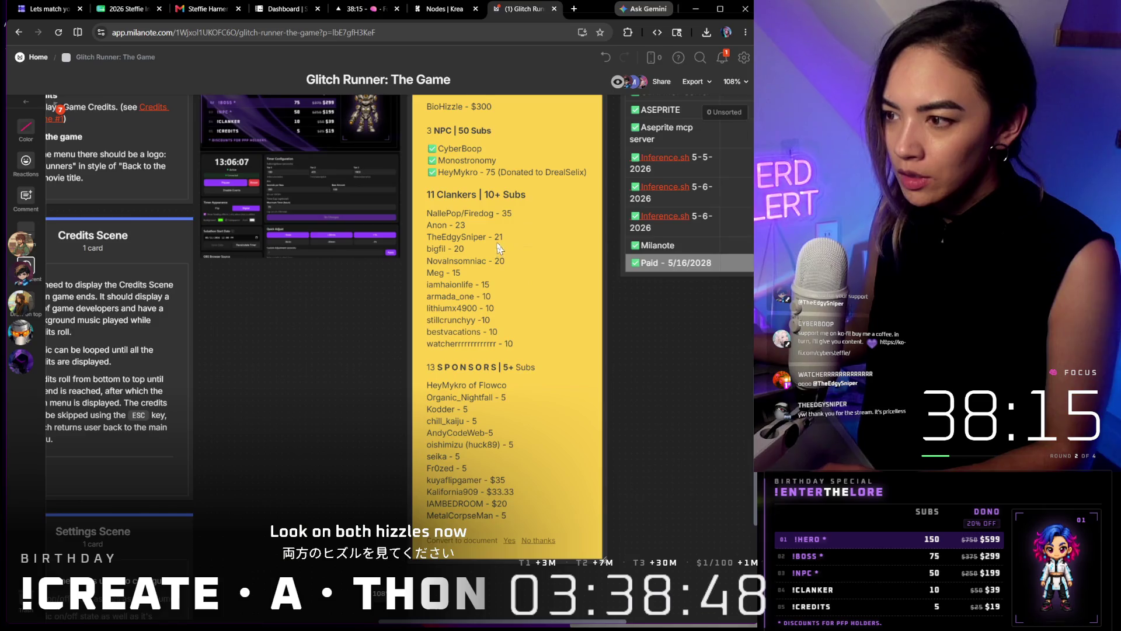
scroll(497, 242, "up", 4)
scroll(501, 237, "up", 2)
double_click(501, 236)
left_click(507, 235)
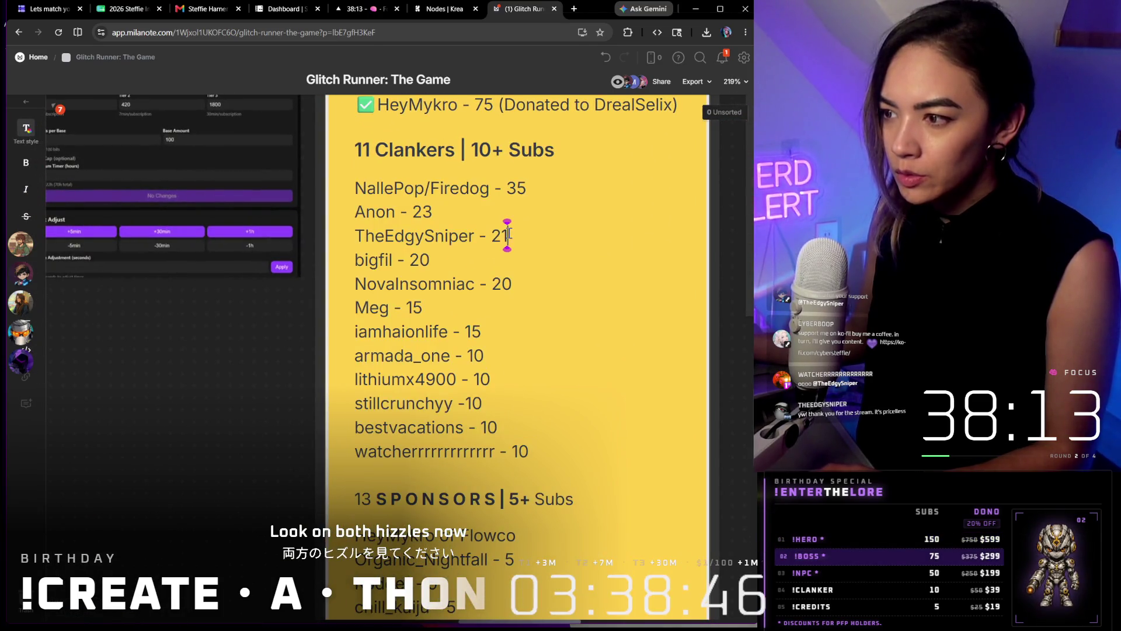
key("BackSpace")
type("6")
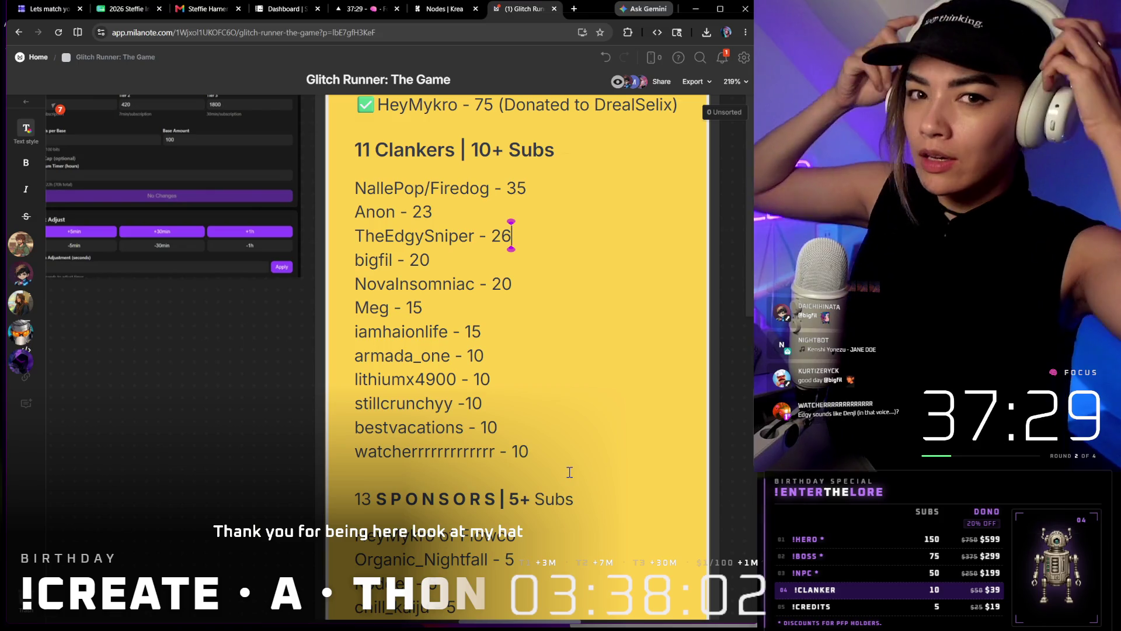
Save the credits card edit, look over the Storyboarding board's cards and comments, and return to Glitch Runner
left_click(252, 329)
scroll(492, 335, "down", 5)
scroll(526, 350, "down", 3)
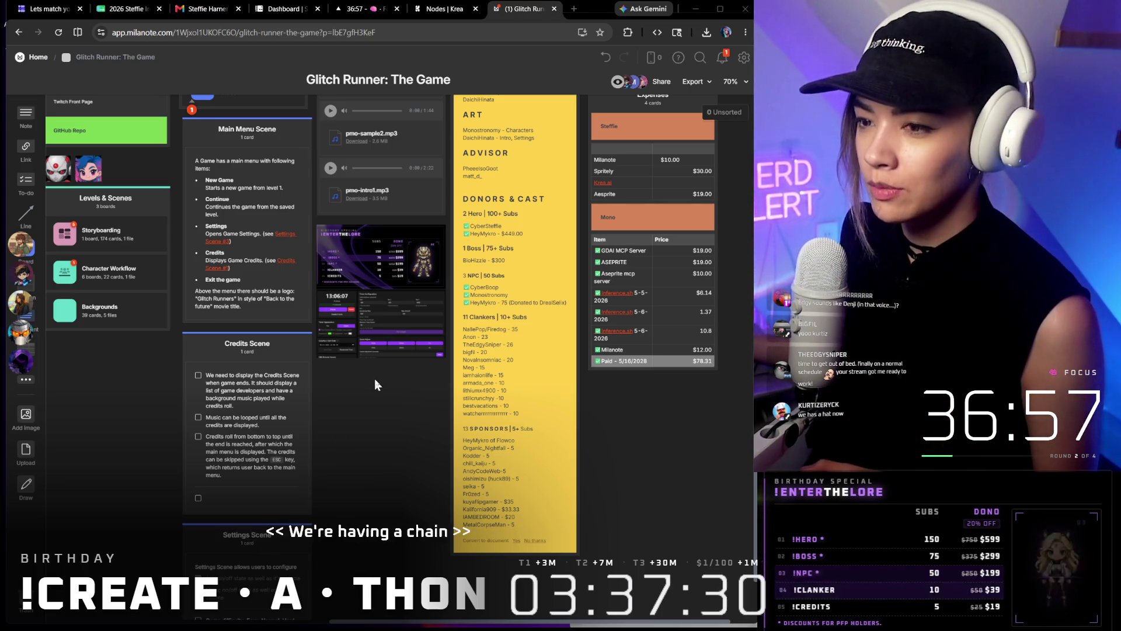
scroll(374, 377, "down", 3)
scroll(372, 379, "down", 1)
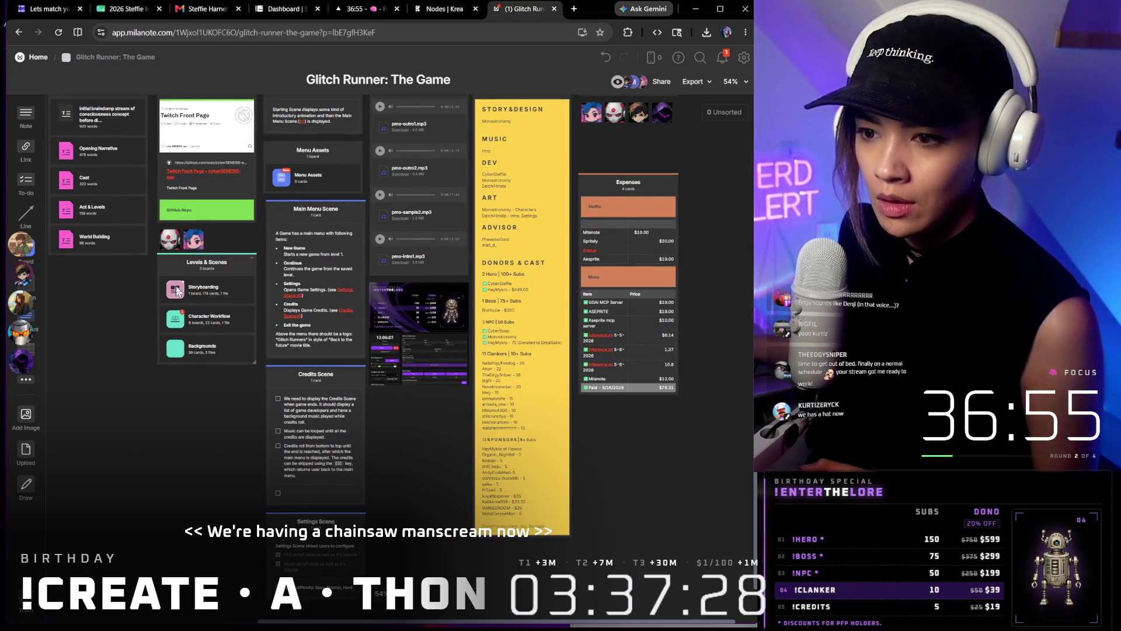
double_click(194, 287)
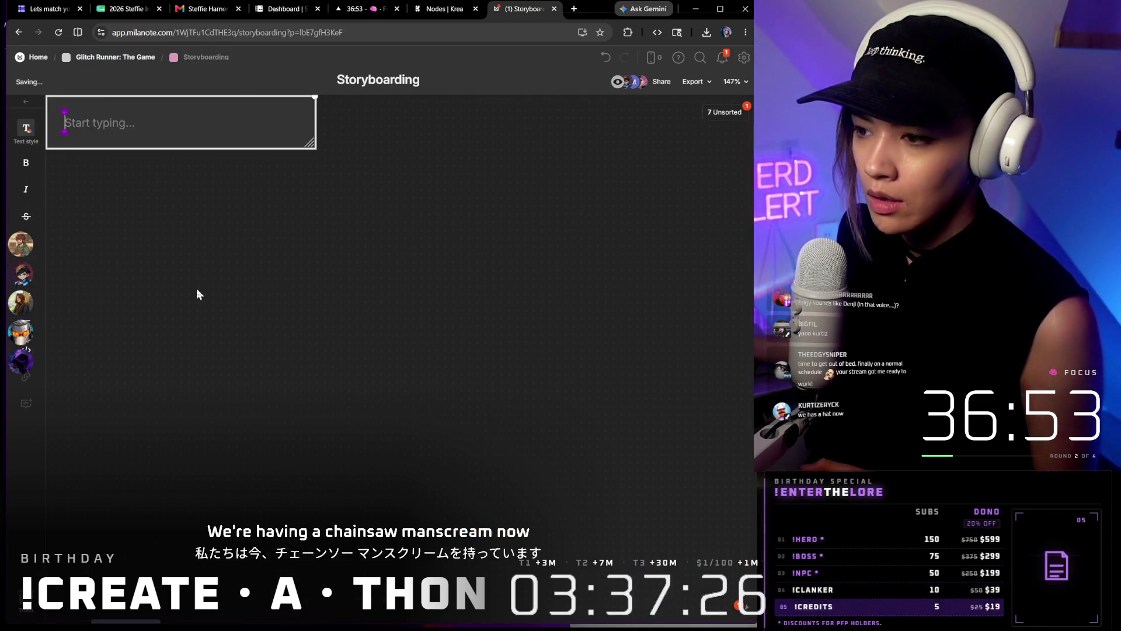
scroll(301, 286, "down", 3)
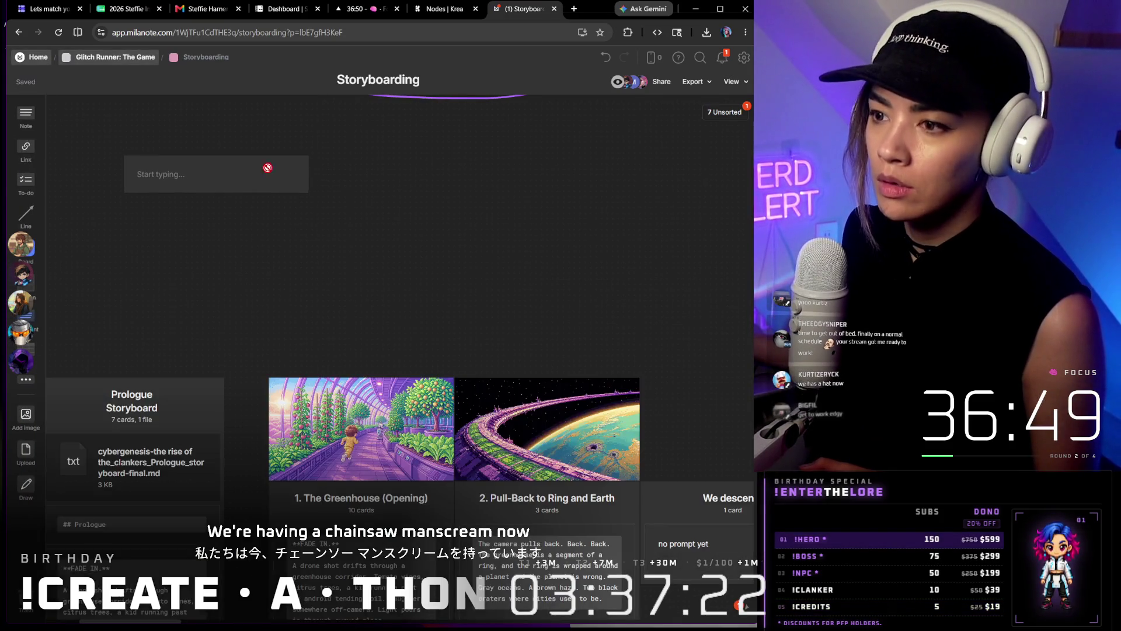
scroll(427, 256, "down", 5)
scroll(421, 245, "down", 5)
scroll(417, 228, "down", 3)
scroll(471, 188, "up", 3)
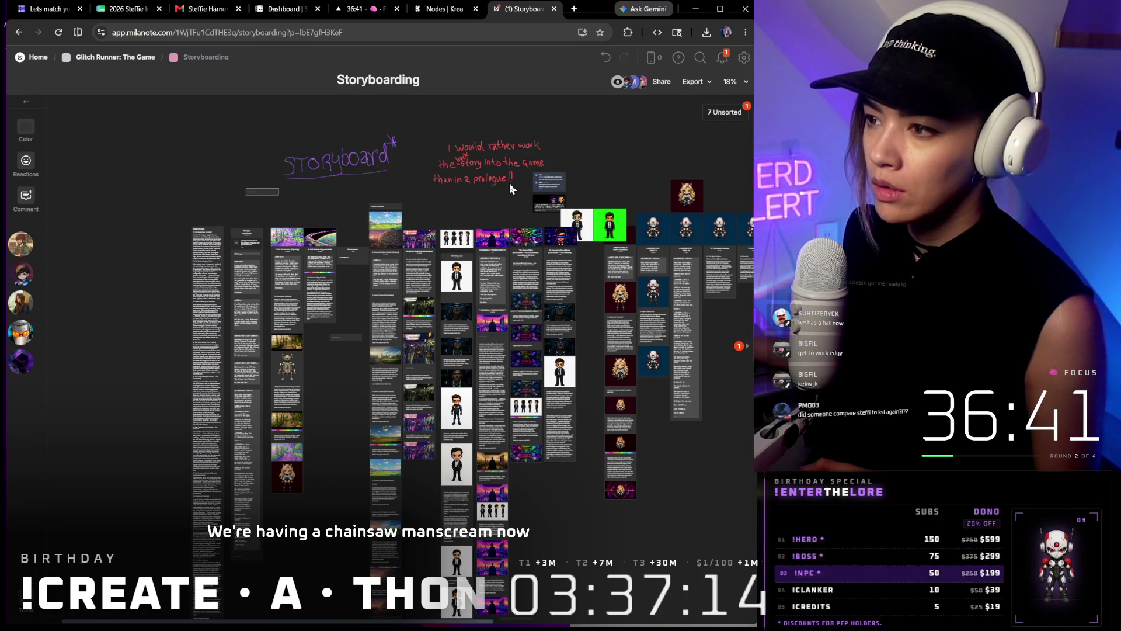
scroll(511, 186, "up", 3)
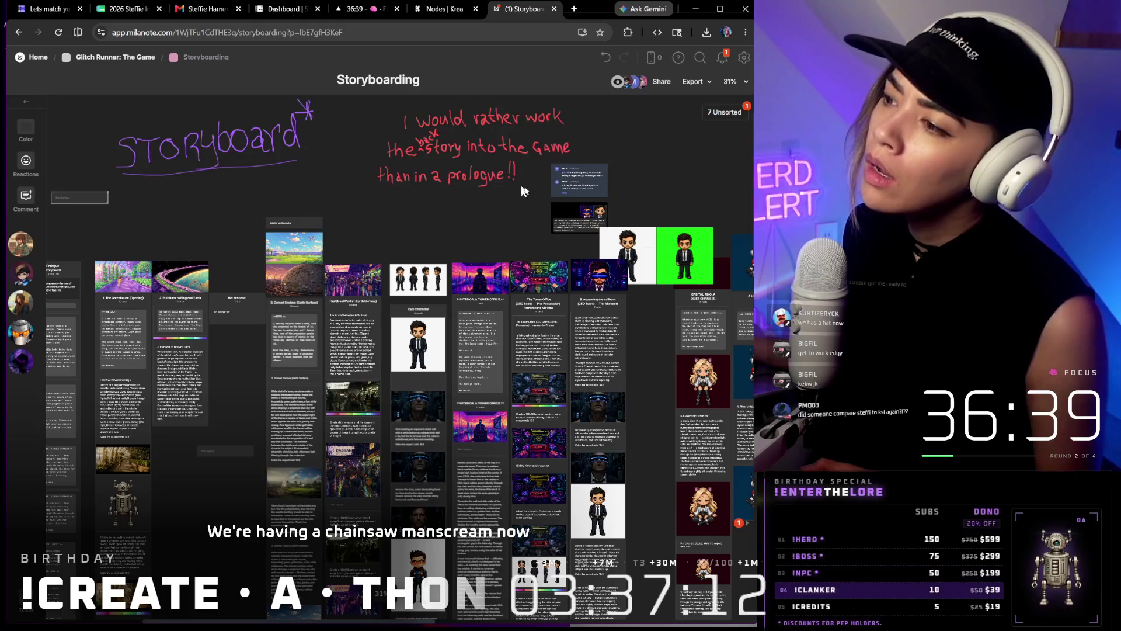
left_click_drag(517, 188, 509, 233)
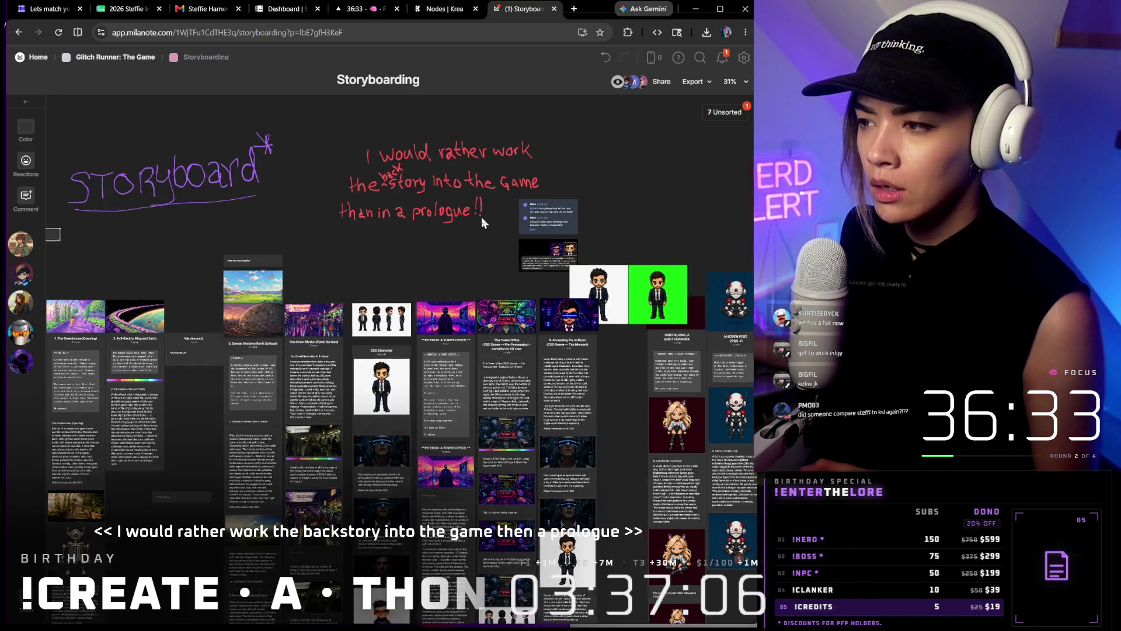
scroll(480, 216, "up", 3)
scroll(481, 216, "up", 1)
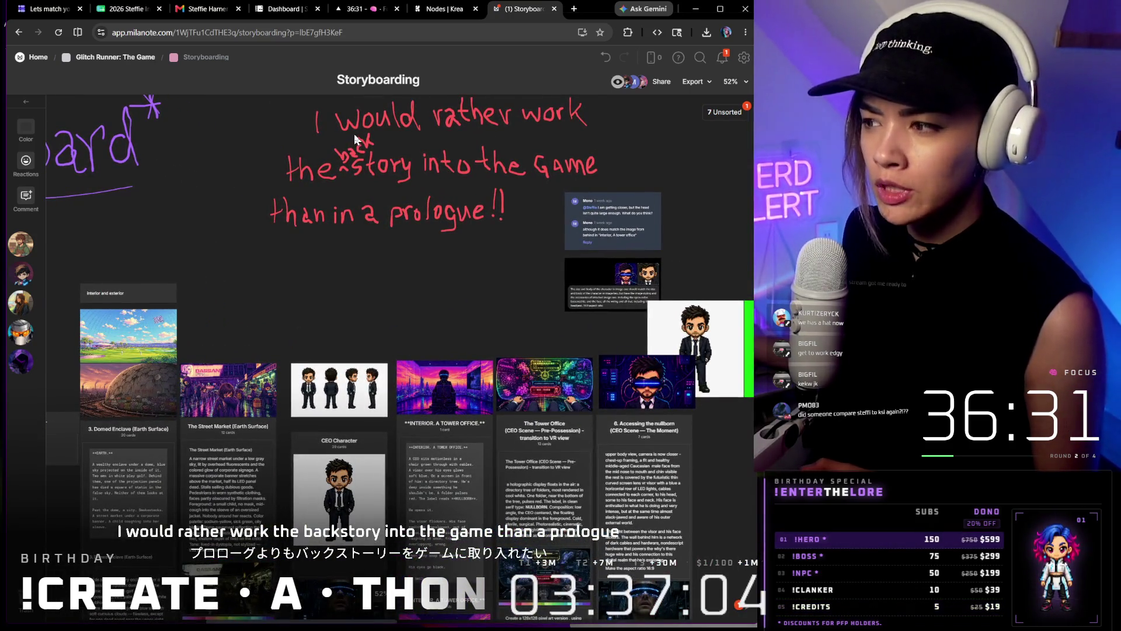
scroll(355, 134, "up", 2)
scroll(351, 264, "up", 3)
scroll(331, 329, "up", 2)
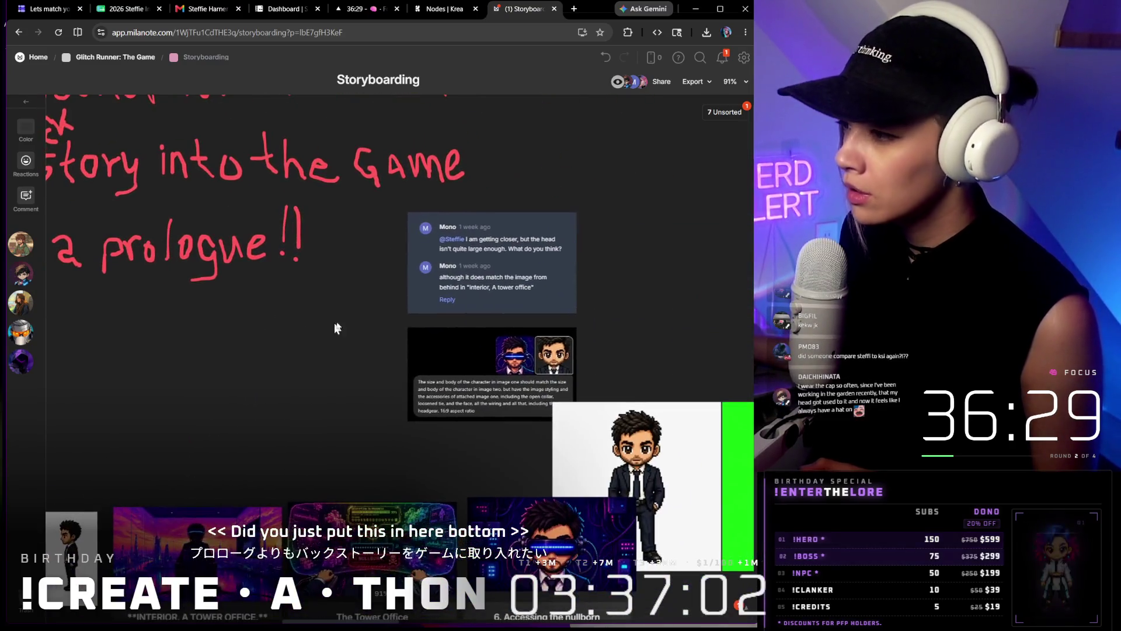
scroll(576, 298, "up", 2)
scroll(577, 299, "up", 2)
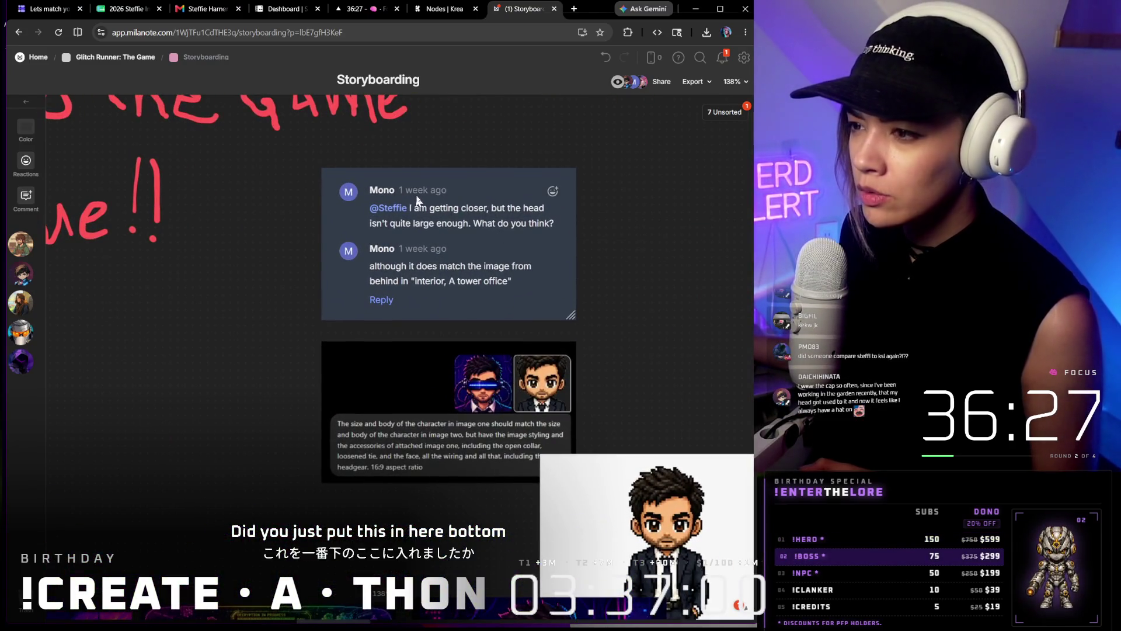
mouse_move(448, 275)
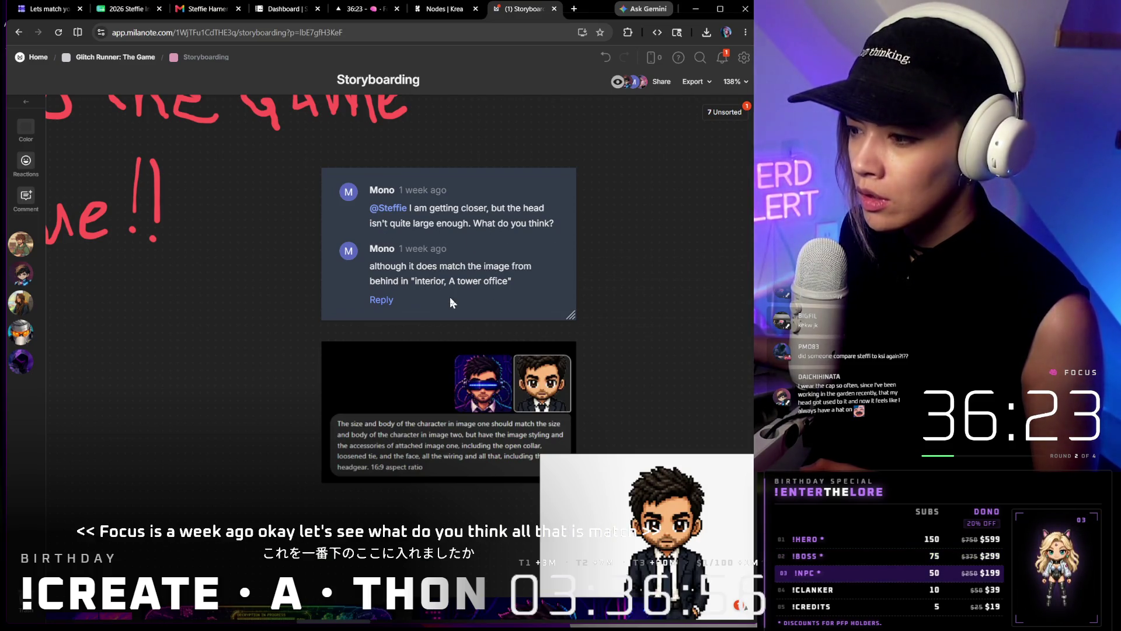
scroll(450, 296, "down", 2)
scroll(530, 384, "down", 3)
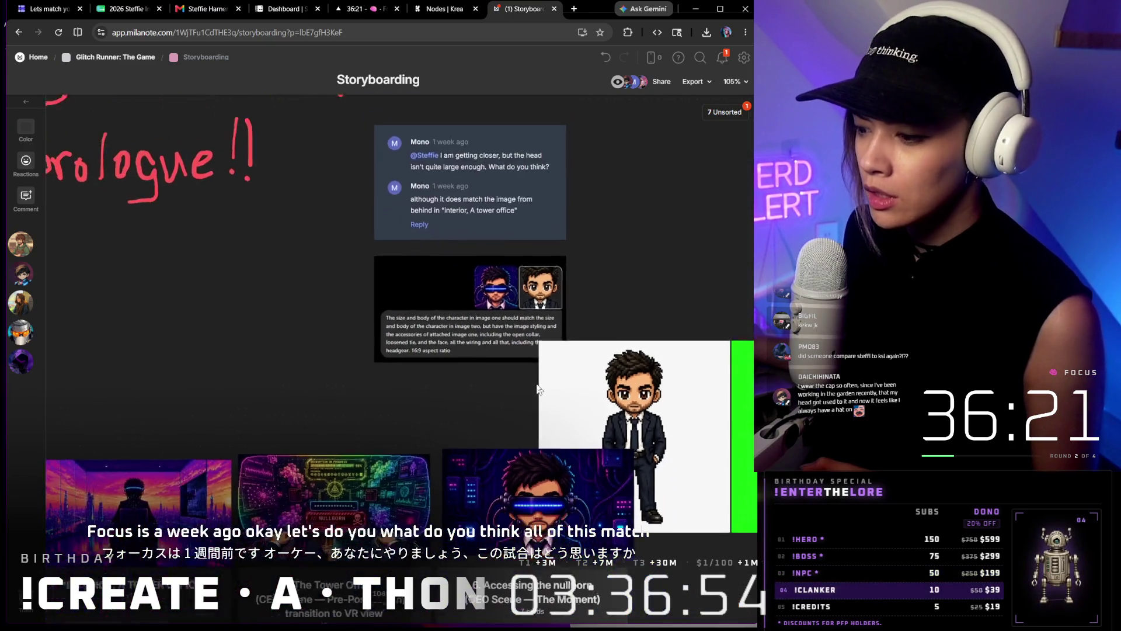
scroll(639, 437, "down", 3)
scroll(639, 437, "down", 4)
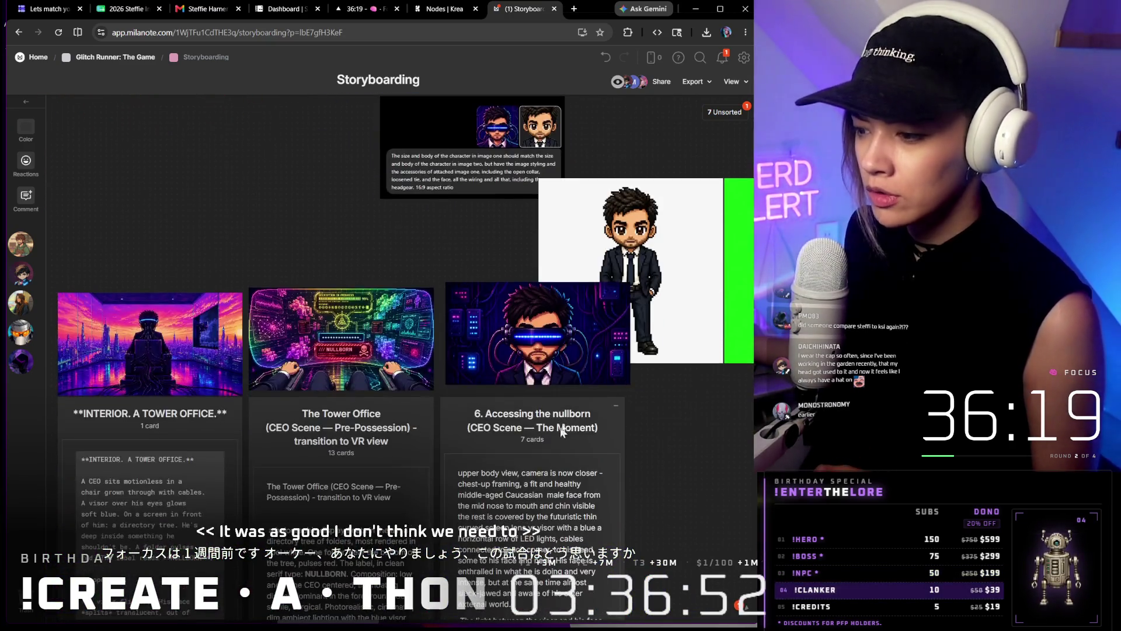
scroll(547, 342, "down", 4)
scroll(547, 343, "down", 5)
scroll(547, 342, "down", 4)
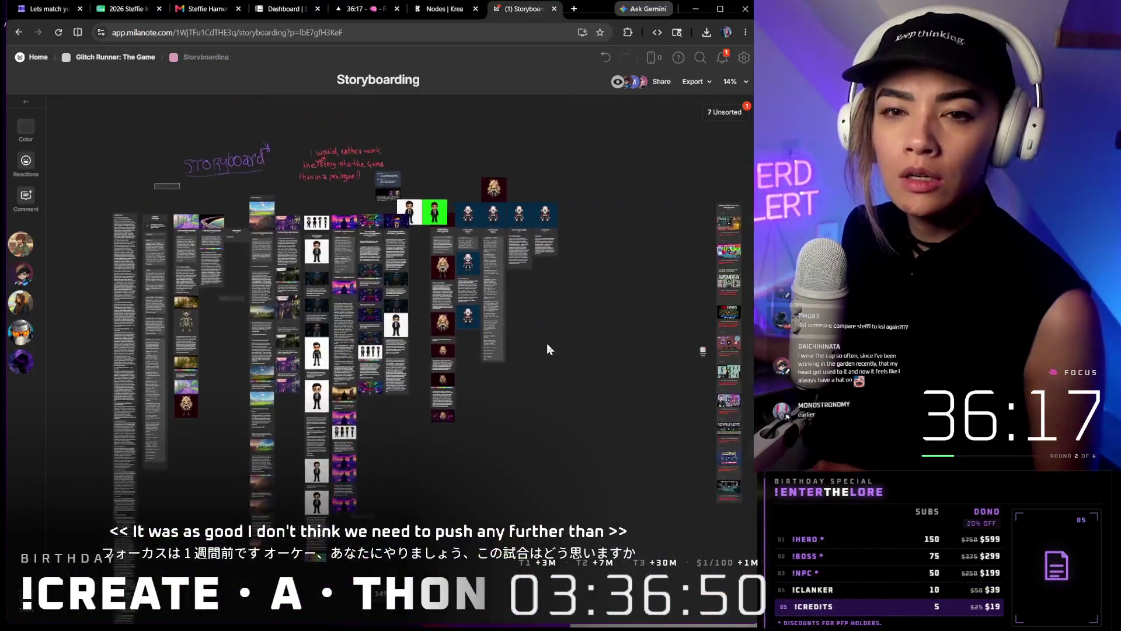
scroll(546, 342, "down", 3)
left_click(115, 58)
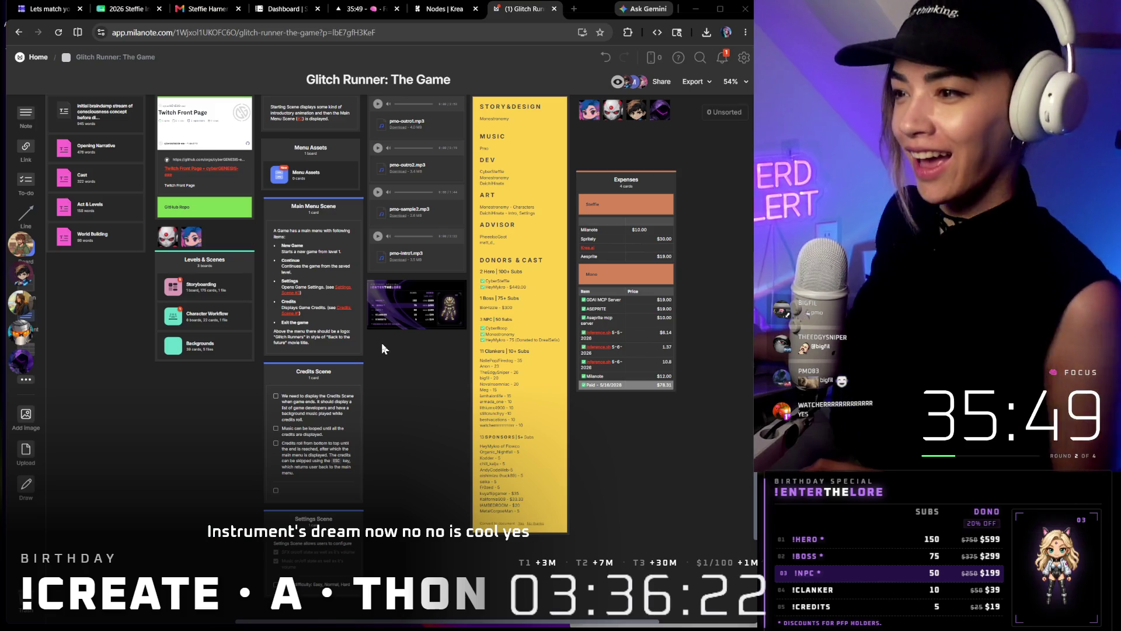
scroll(385, 336, "down", 2)
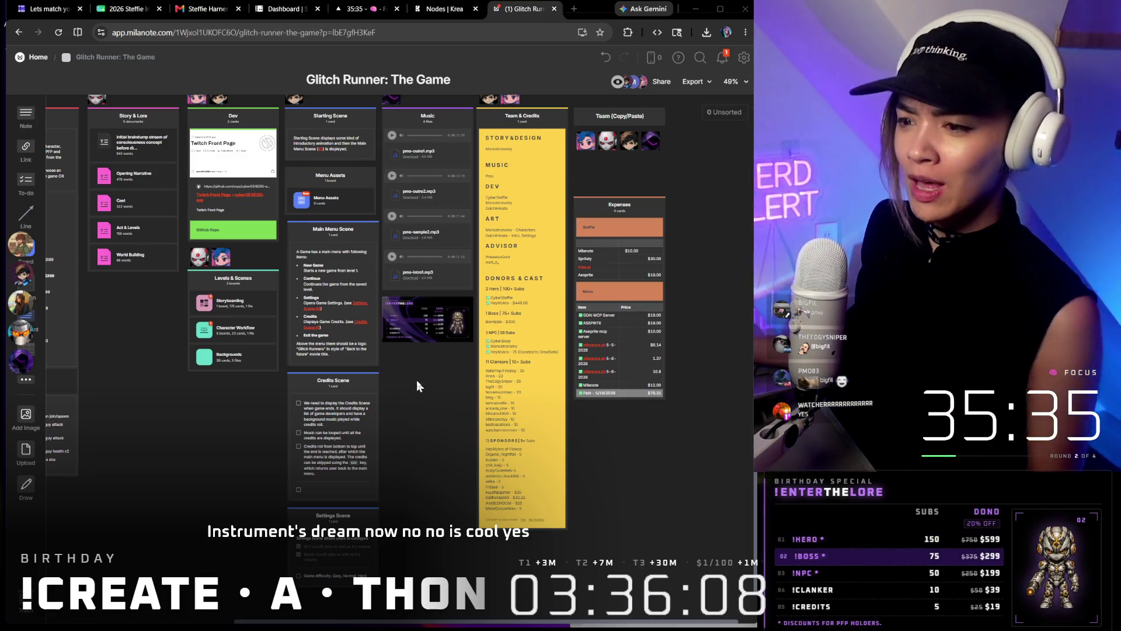
scroll(417, 381, "up", 4)
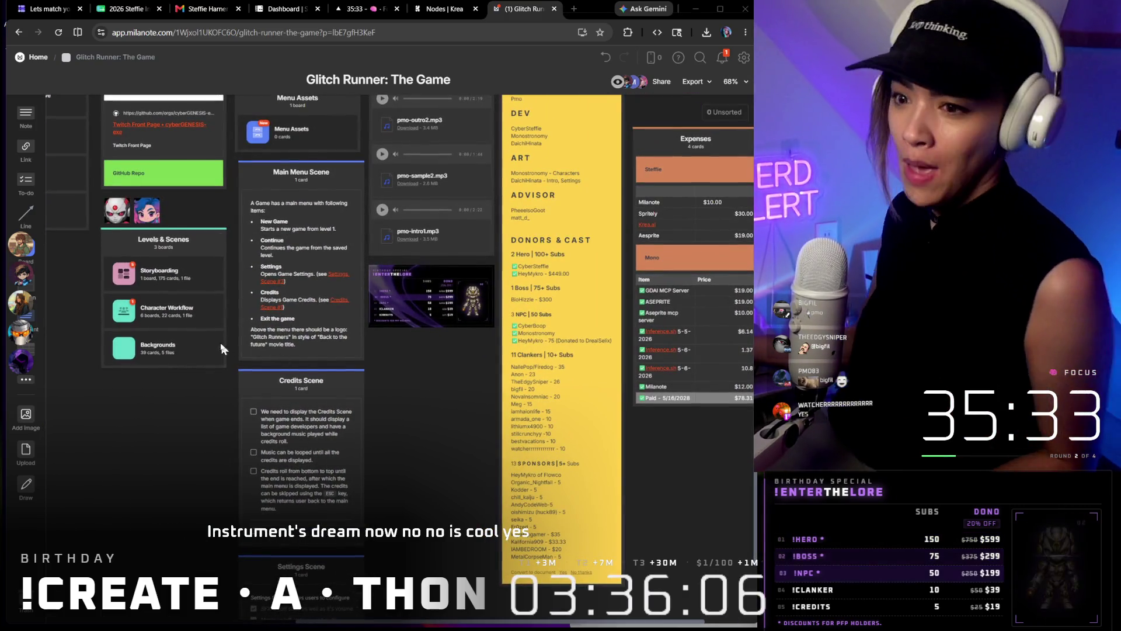
double_click(132, 312)
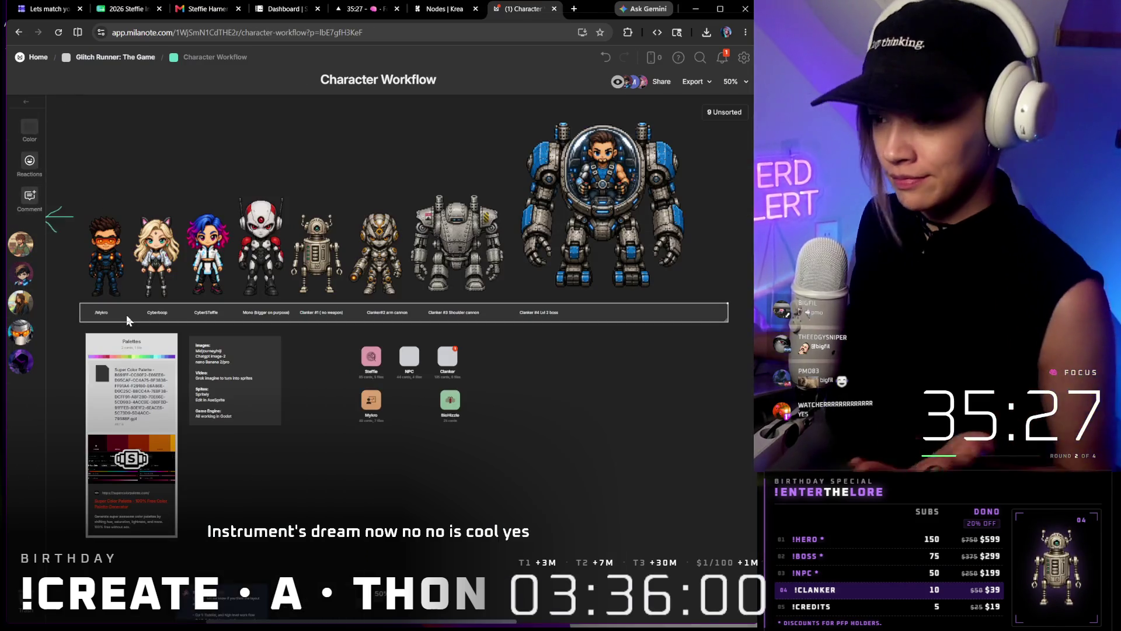
scroll(403, 434, "down", 3)
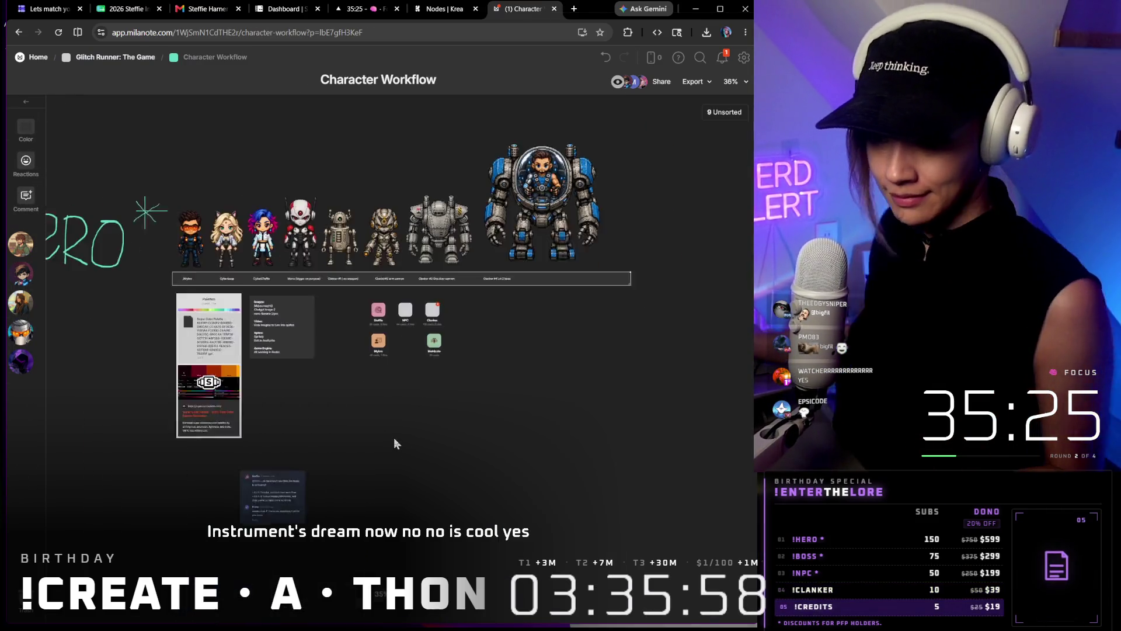
scroll(411, 371, "up", 5)
scroll(437, 290, "up", 3)
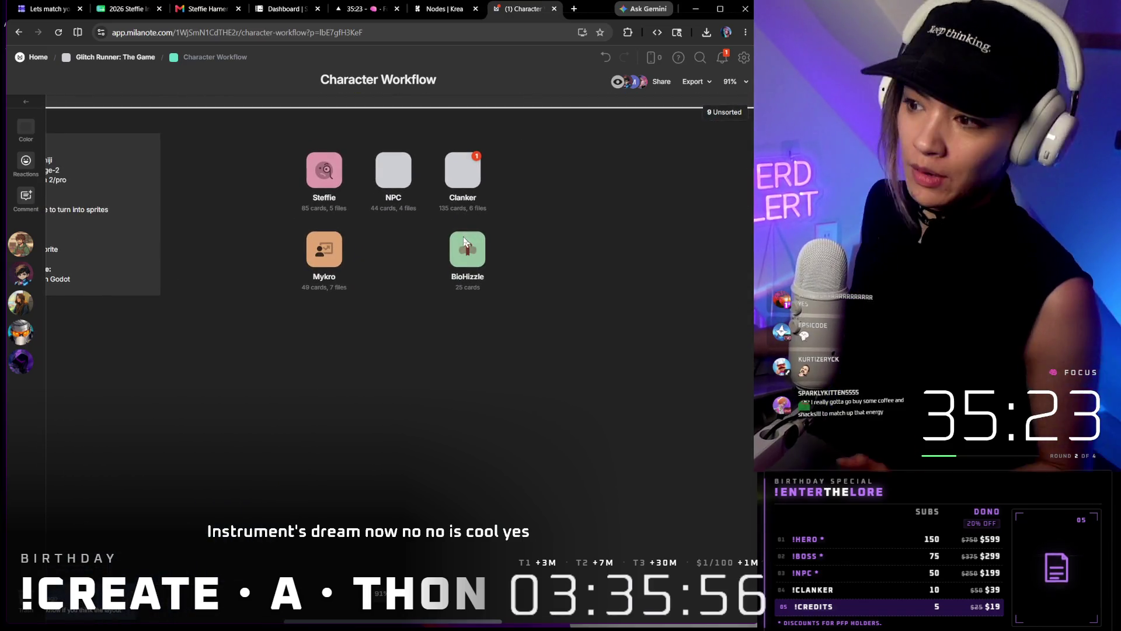
double_click(467, 249)
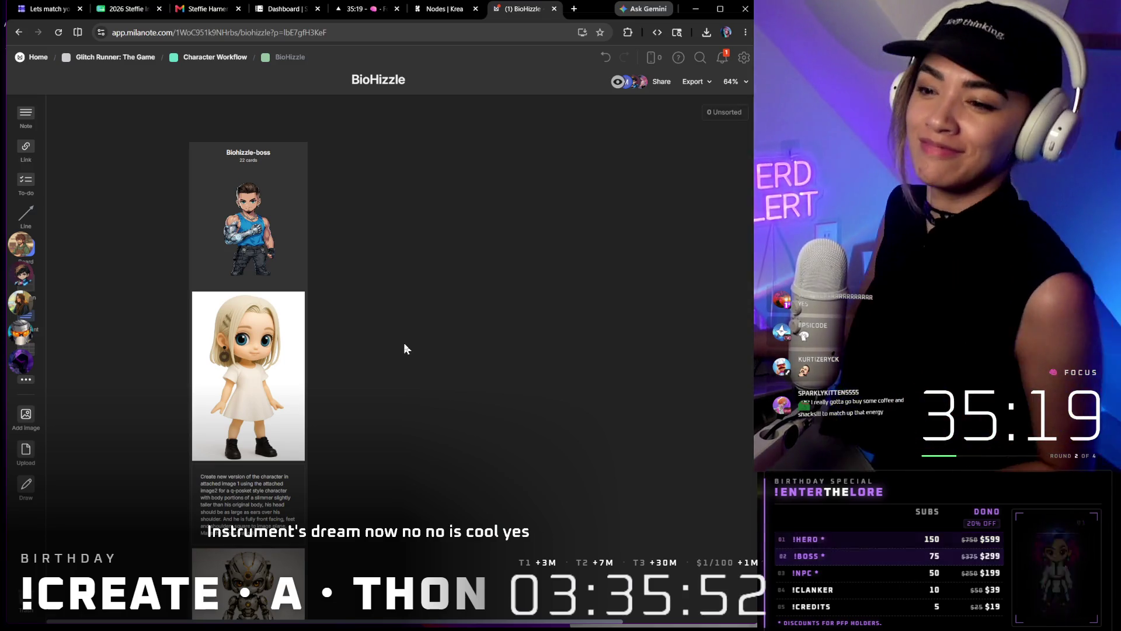
scroll(404, 343, "down", 5)
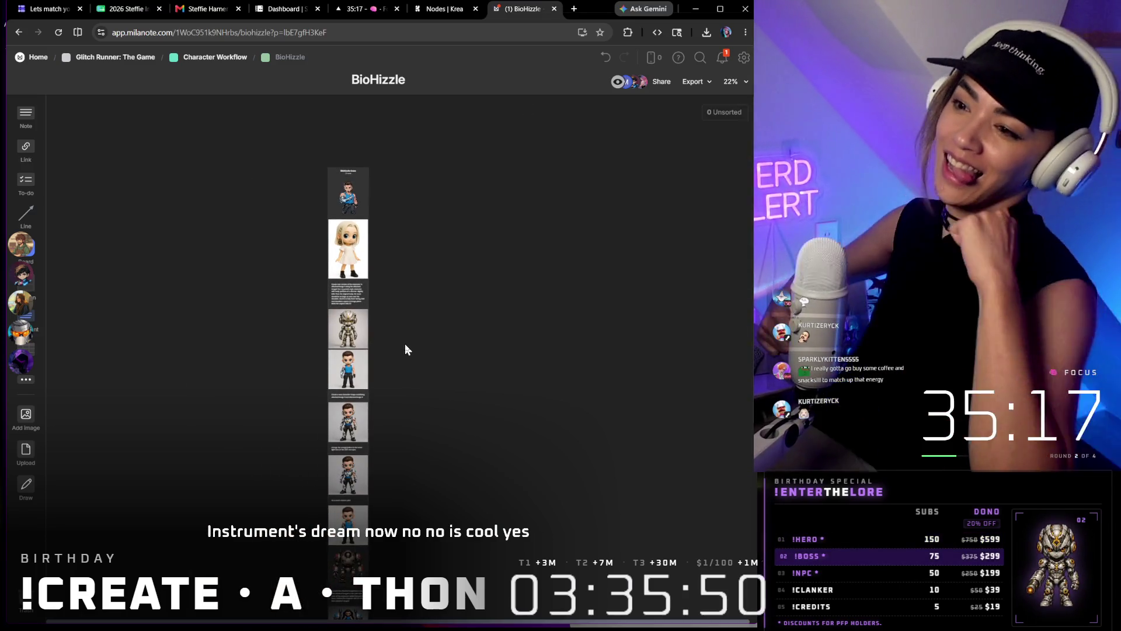
scroll(405, 343, "down", 5)
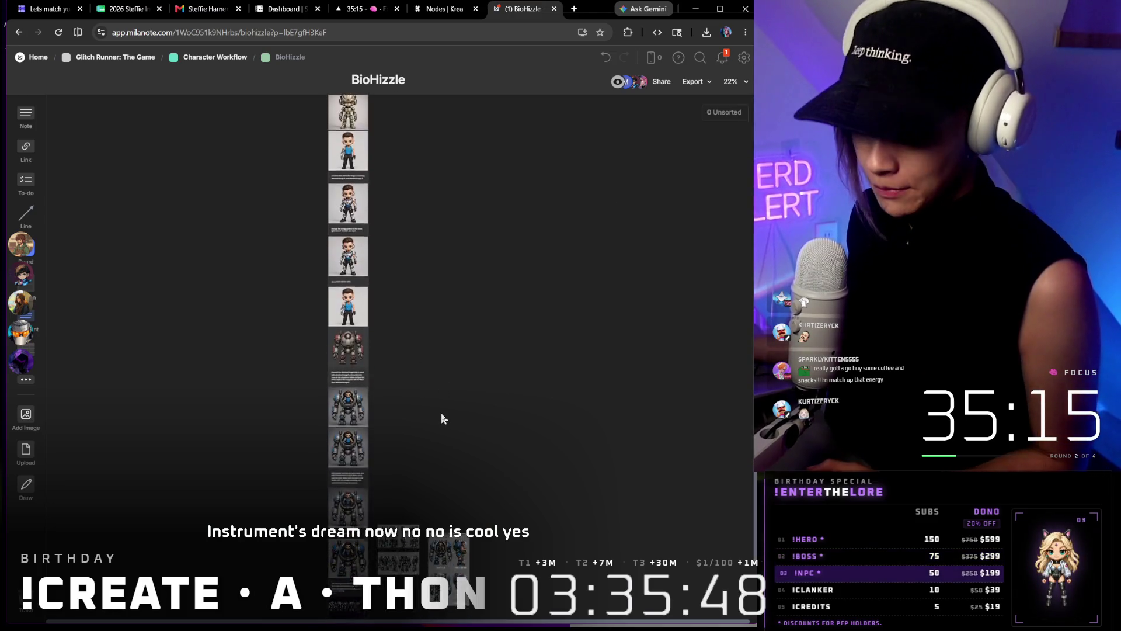
scroll(441, 412, "up", 3)
scroll(440, 413, "up", 3)
scroll(447, 376, "up", 3)
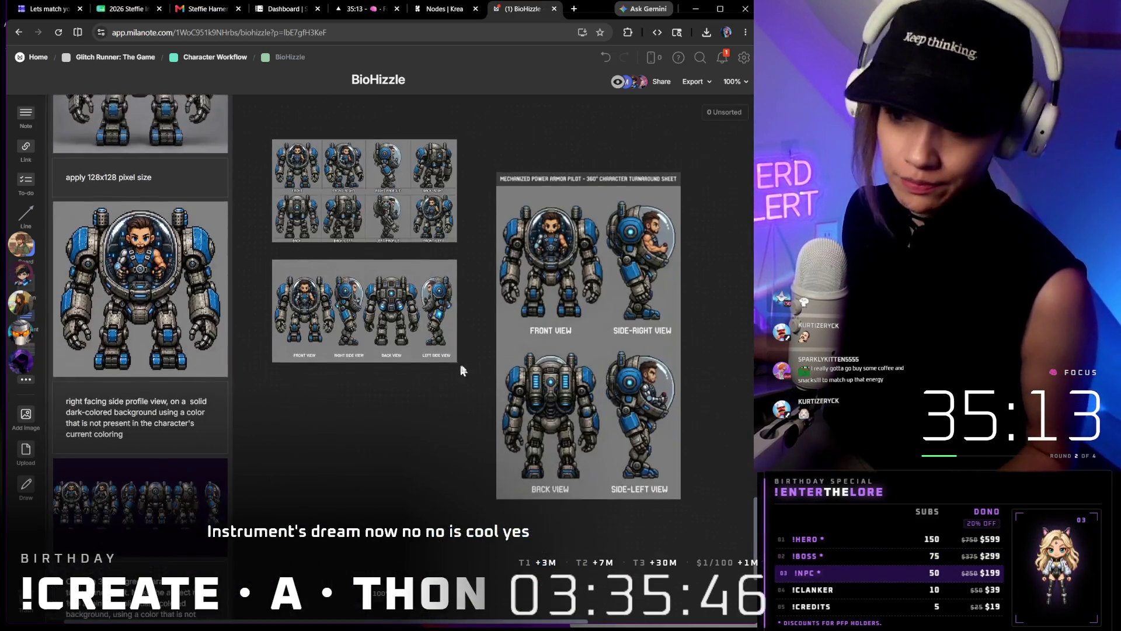
scroll(442, 395, "up", 3)
scroll(390, 374, "up", 3)
scroll(389, 373, "up", 2)
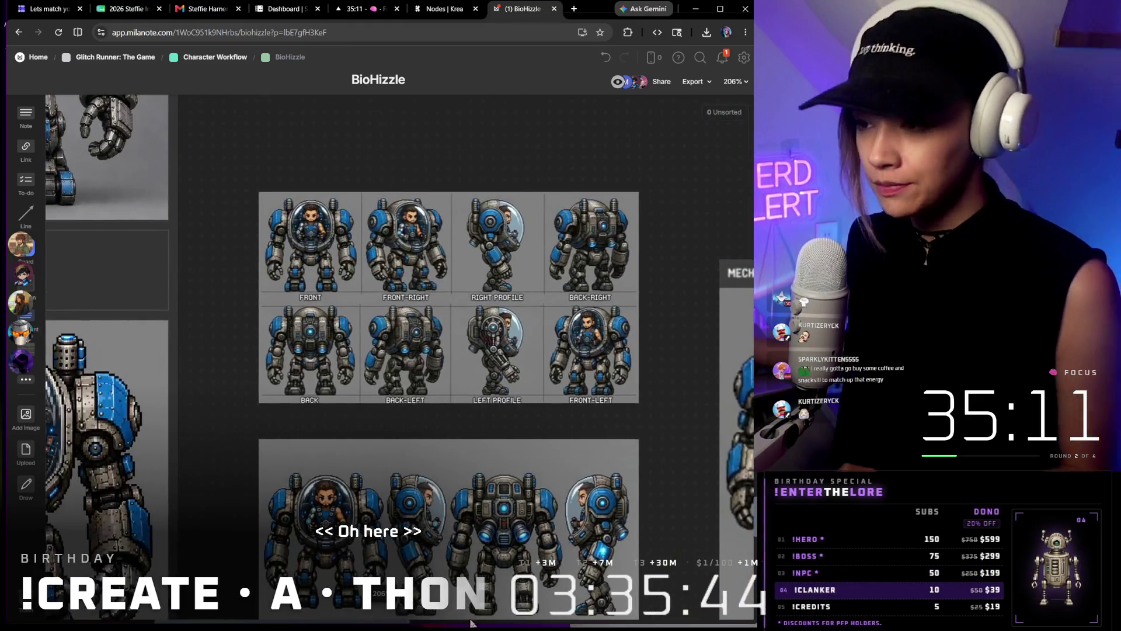
scroll(477, 281, "up", 2)
scroll(467, 240, "down", 3)
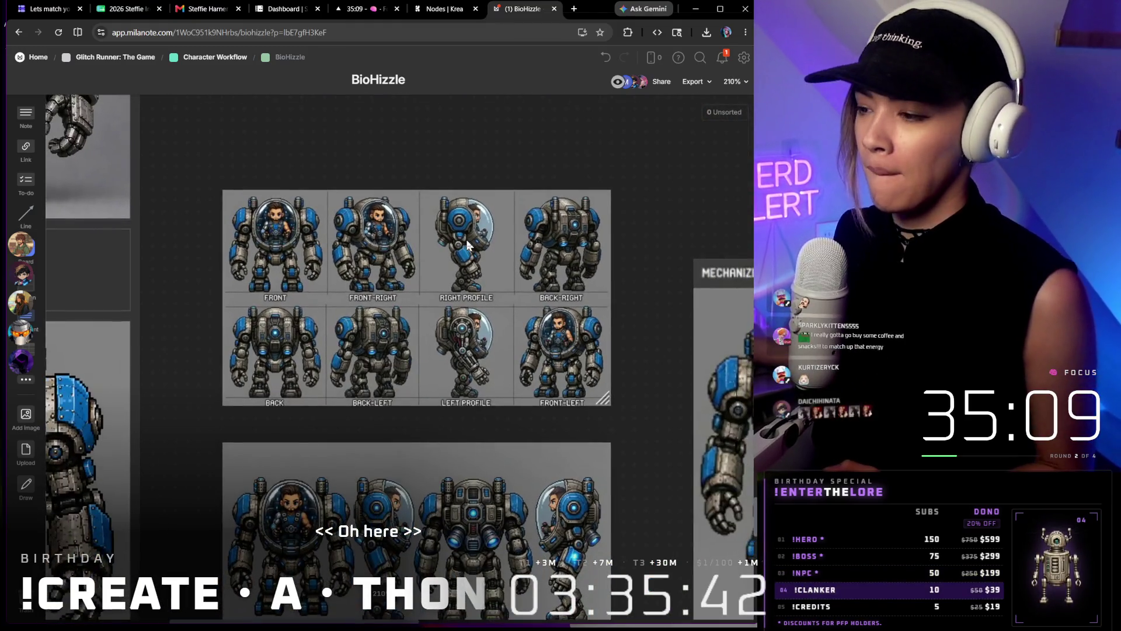
scroll(467, 240, "down", 3)
scroll(467, 245, "down", 3)
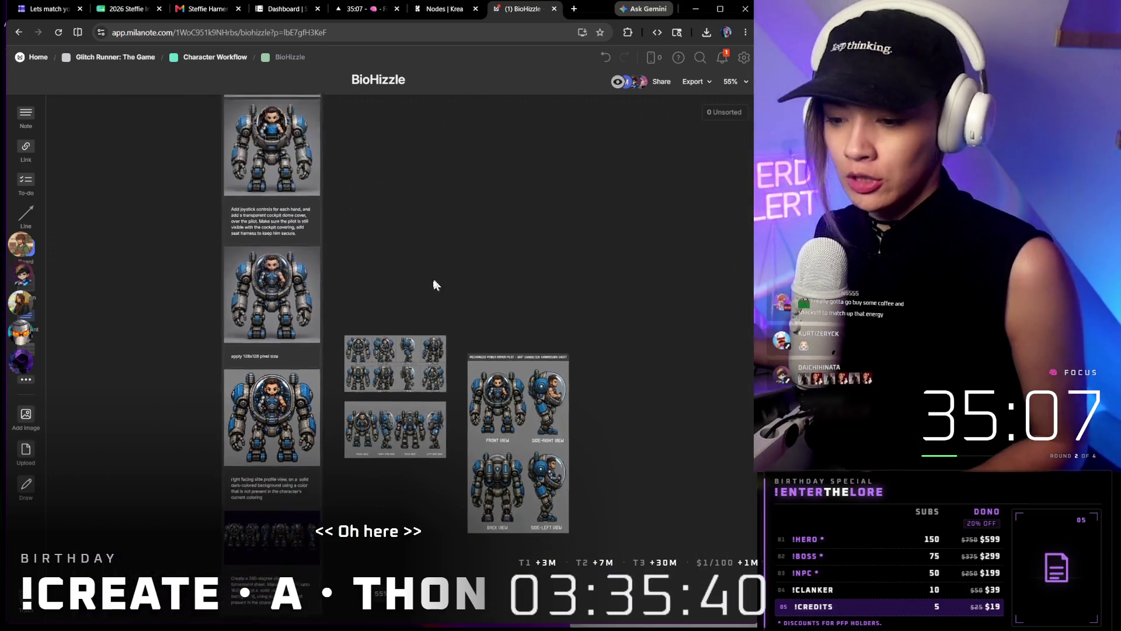
scroll(461, 403, "down", 2)
key("Delete")
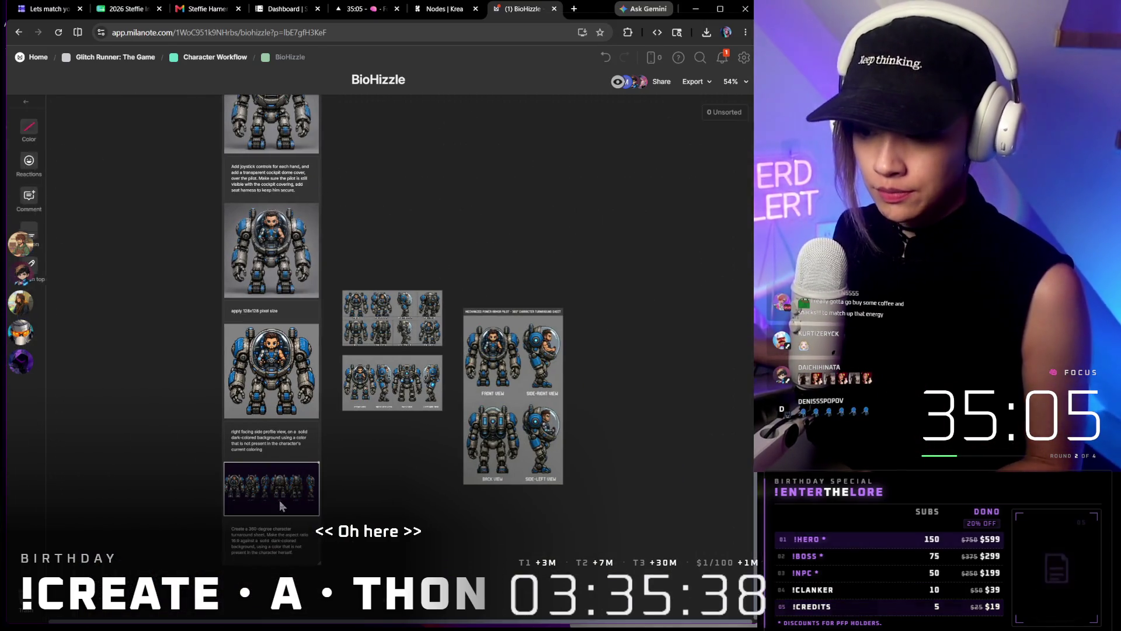
Move the four-view robot strip and the turnaround sheet into the left column under their prompt notes
left_click_drag(368, 377, 267, 465)
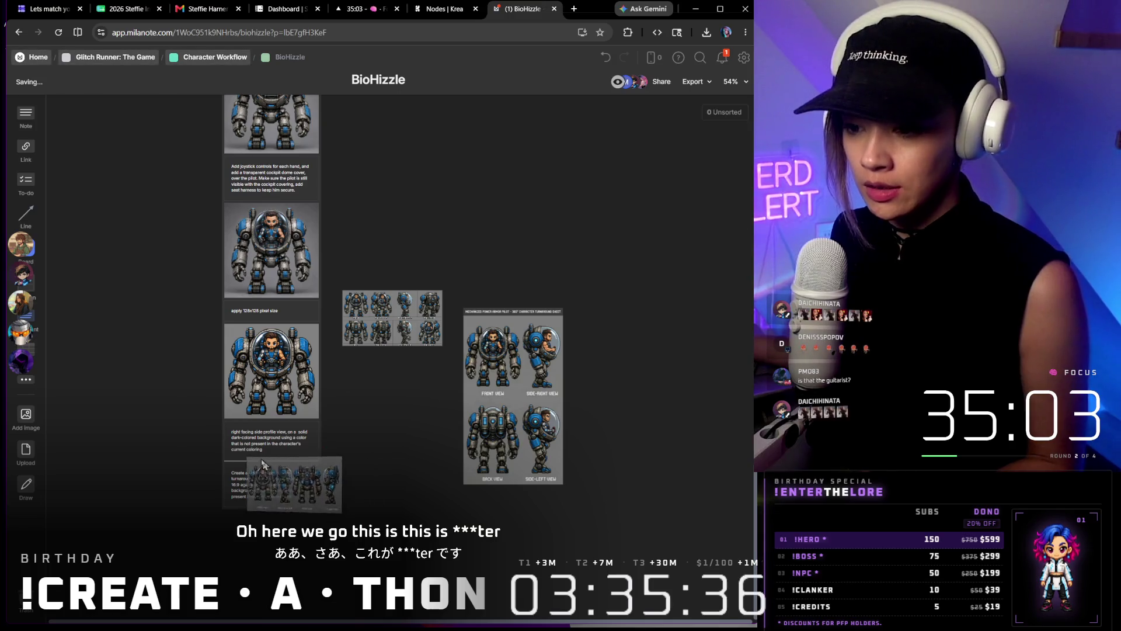
left_click_drag(519, 420, 268, 567)
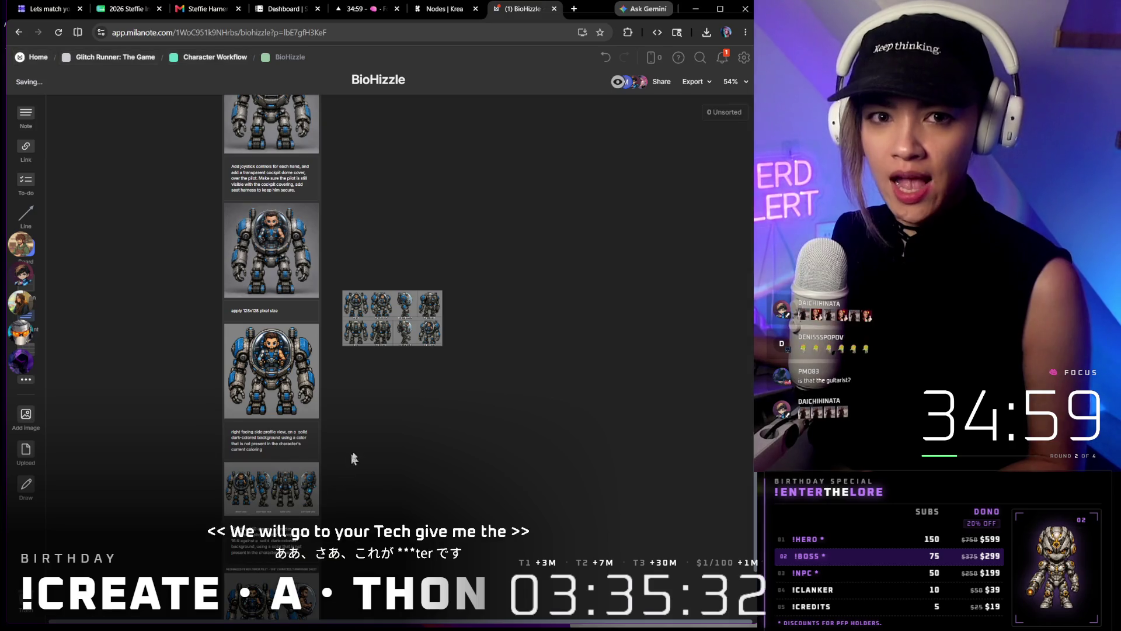
scroll(400, 431, "down", 4)
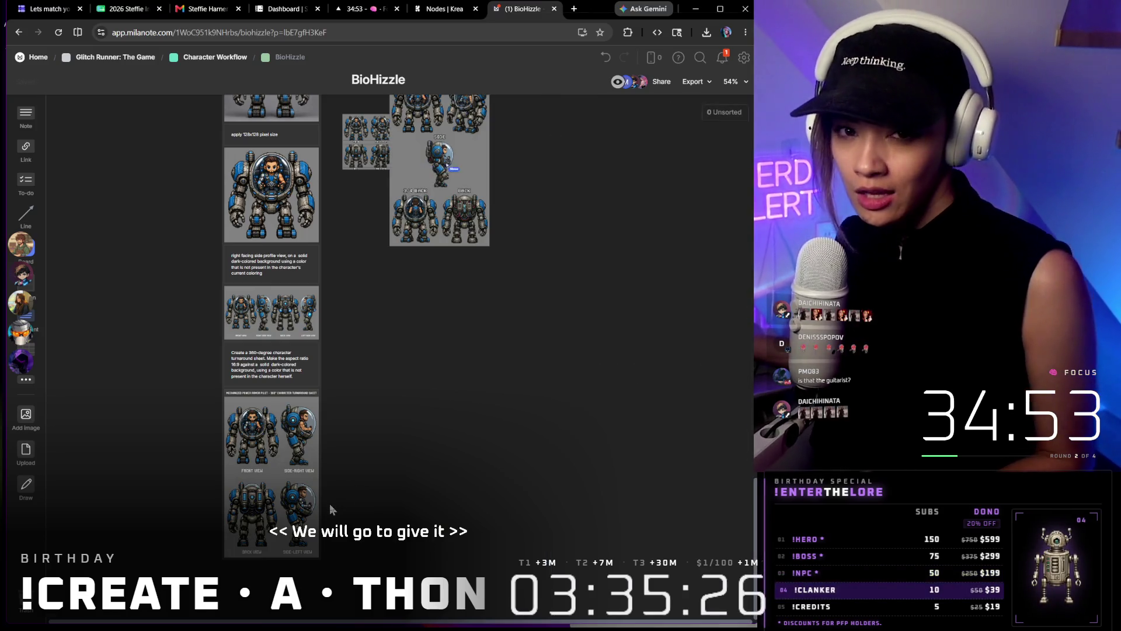
scroll(330, 504, "up", 5)
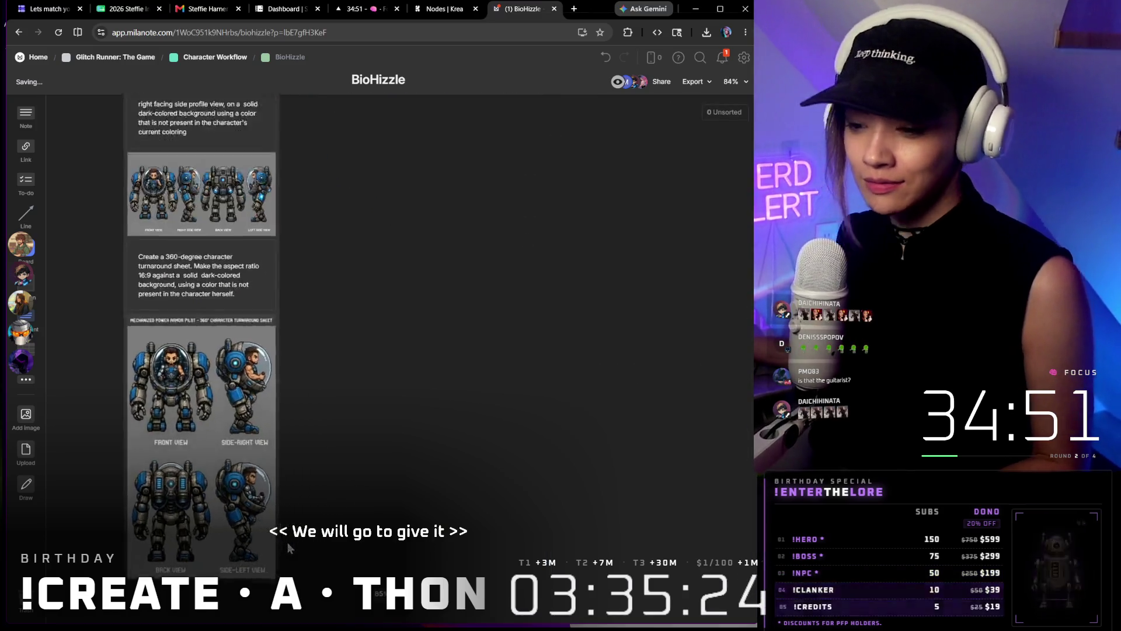
scroll(444, 413, "down", 3)
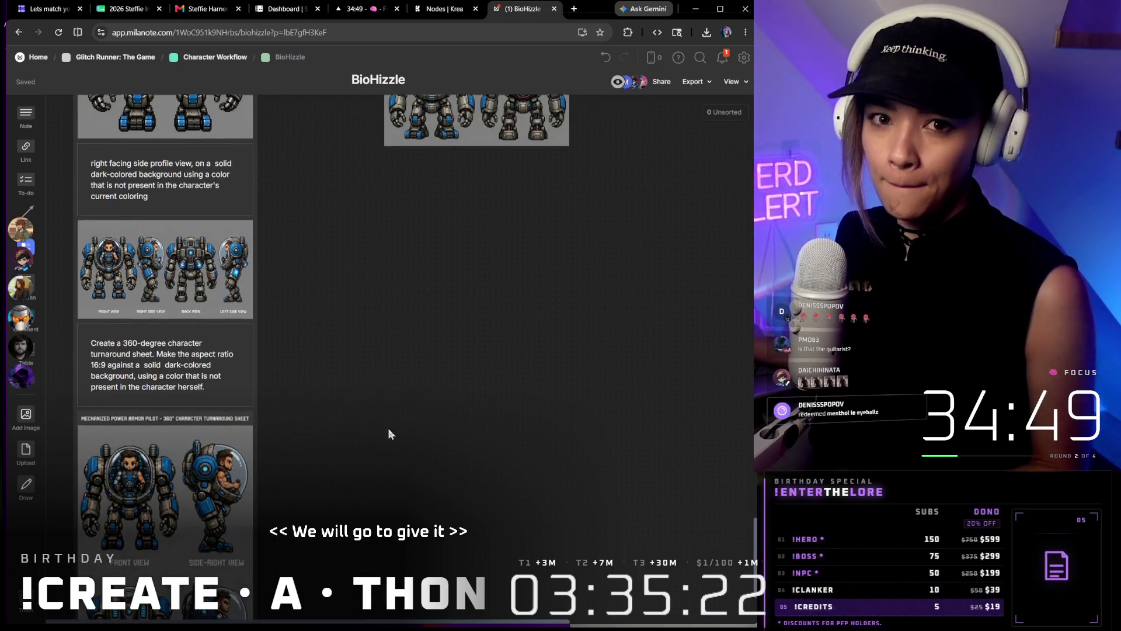
left_click_drag(387, 429, 380, 347)
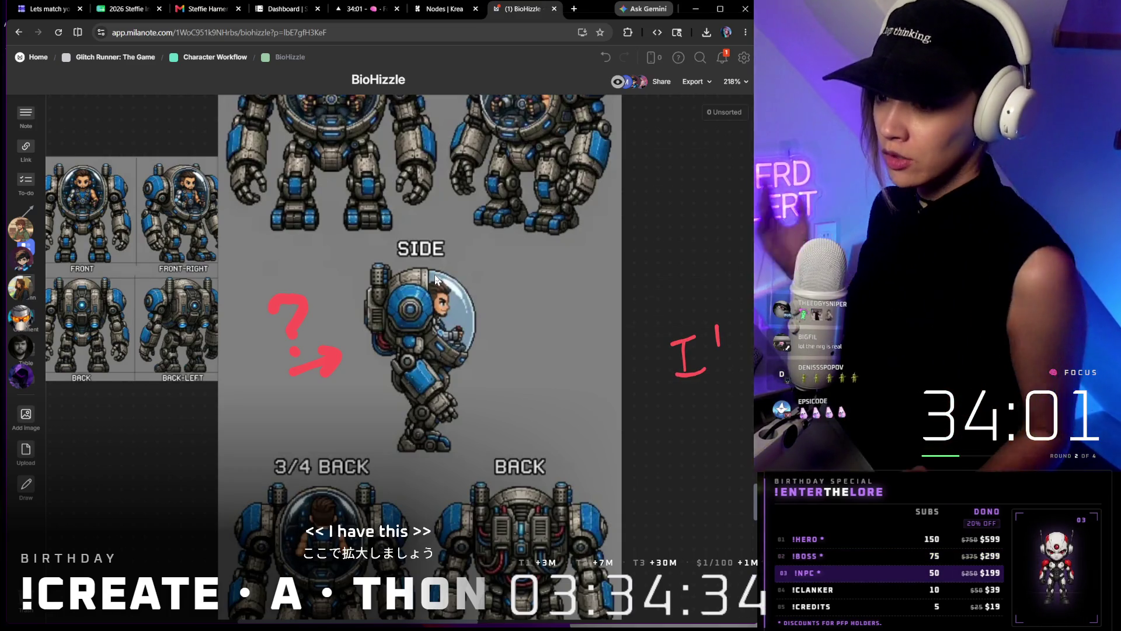
scroll(434, 274, "down", 5)
Move the eight-view robot grid out from behind the labelled sheet to its upper right
left_click_drag(672, 428, 555, 411)
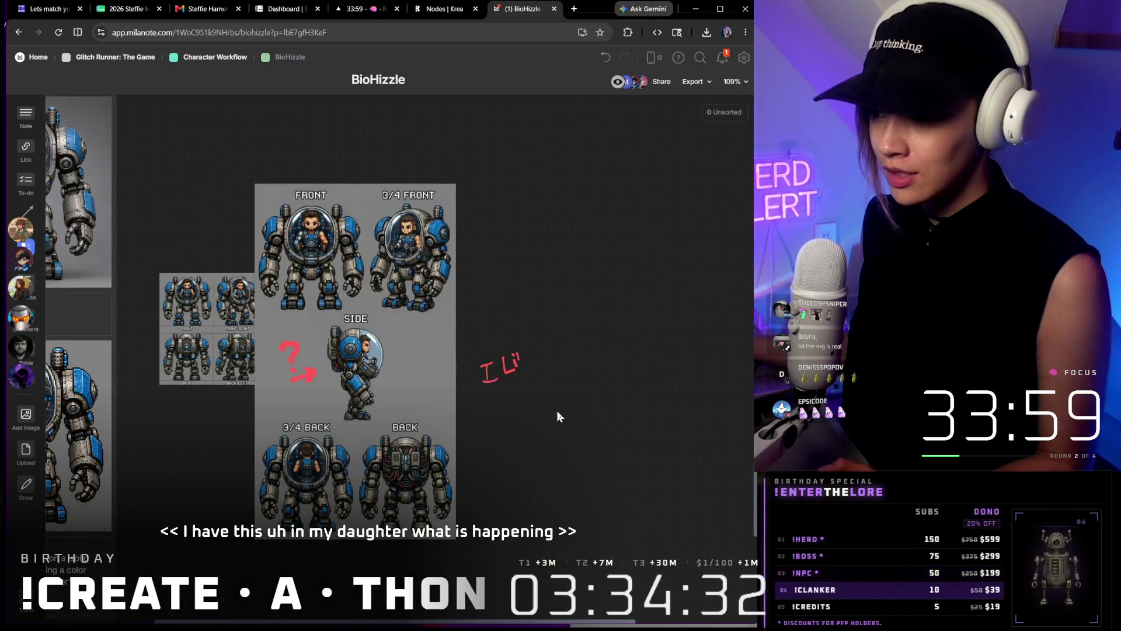
scroll(556, 410, "up", 5)
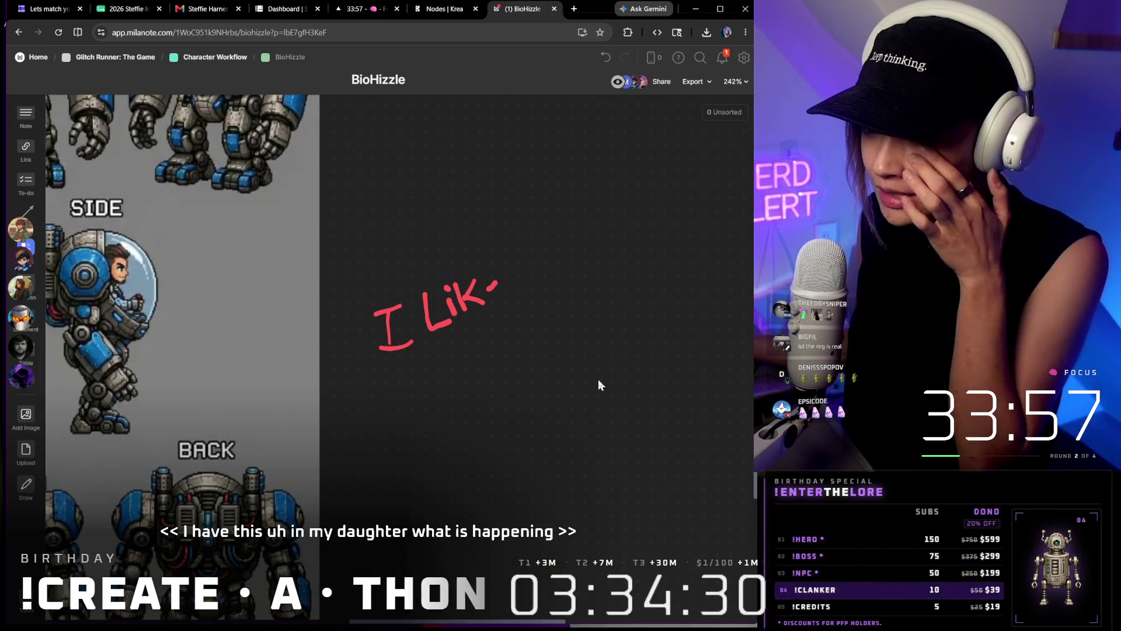
scroll(599, 380, "down", 5)
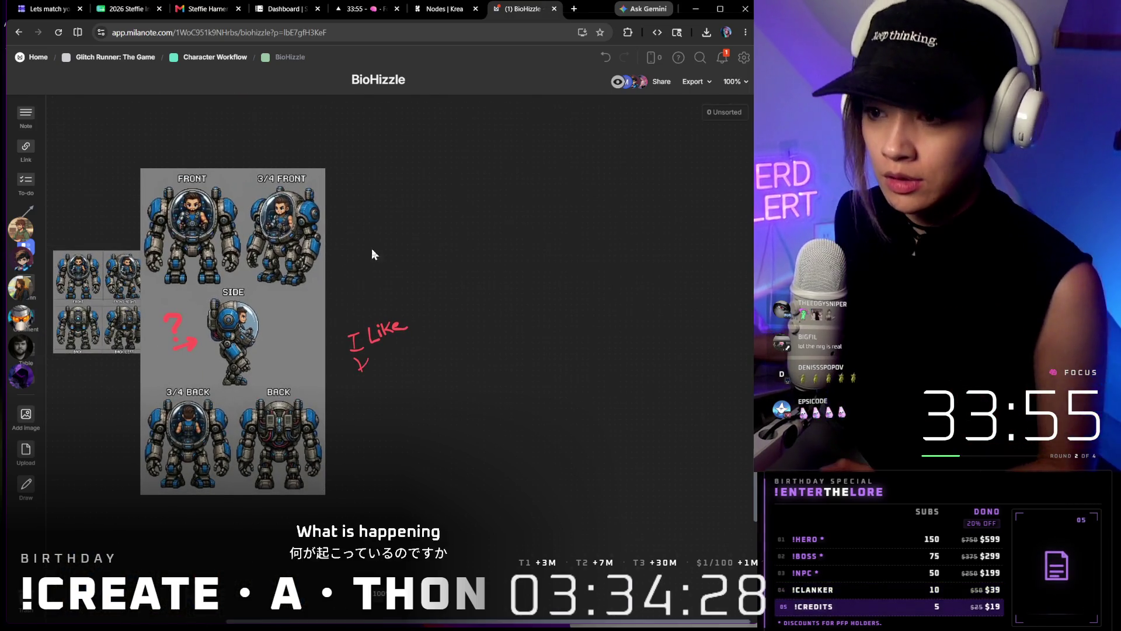
scroll(371, 248, "down", 1)
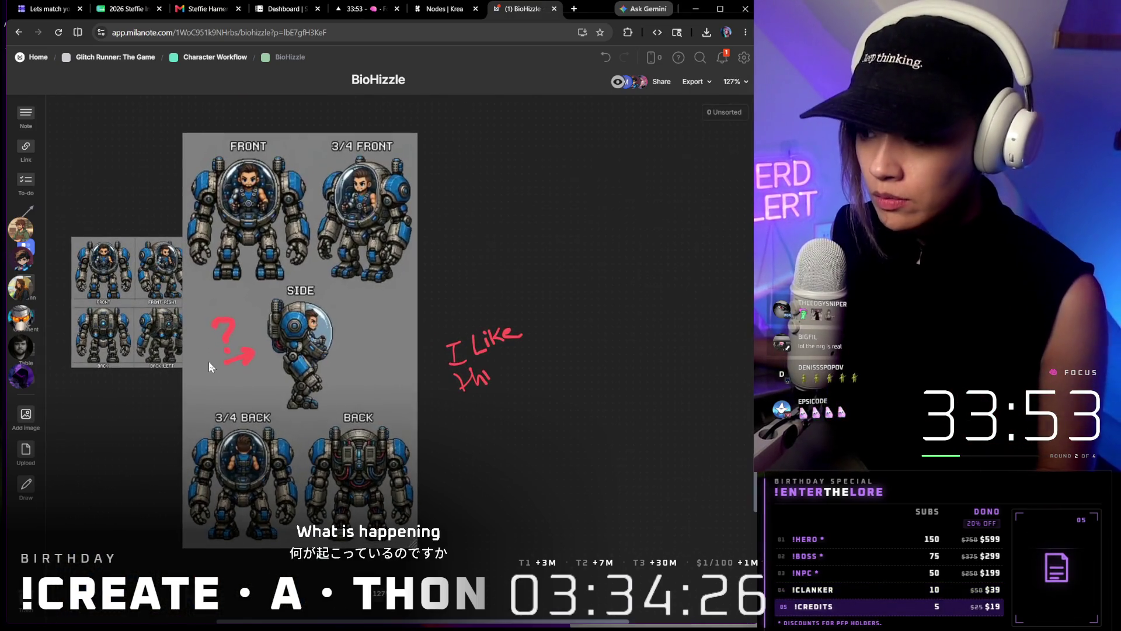
scroll(263, 341, "up", 3)
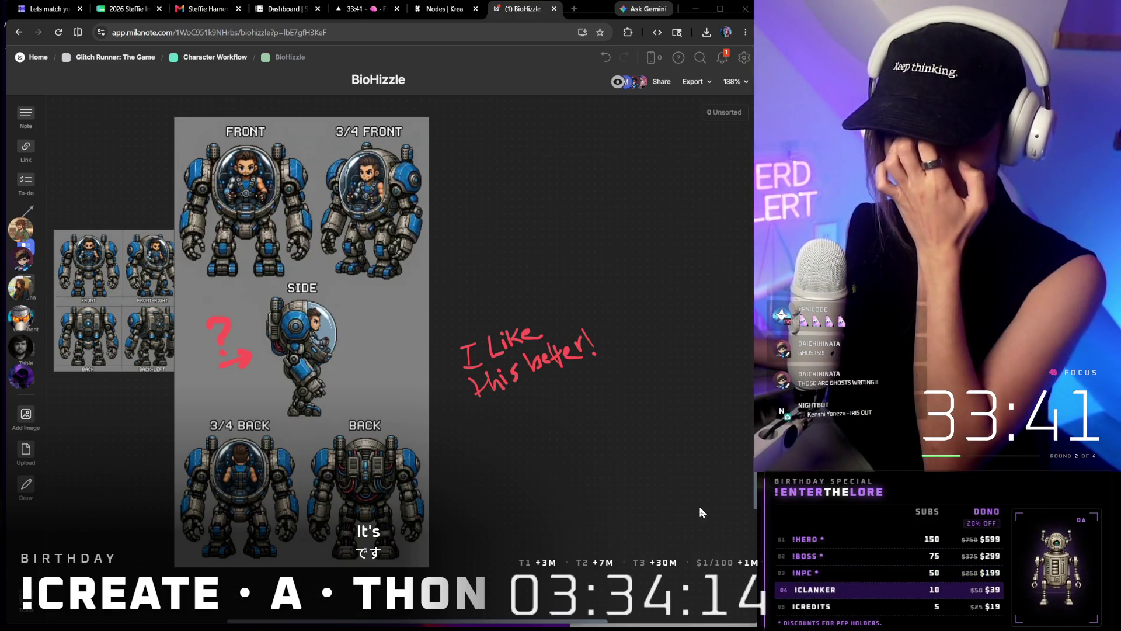
scroll(169, 301, "down", 5)
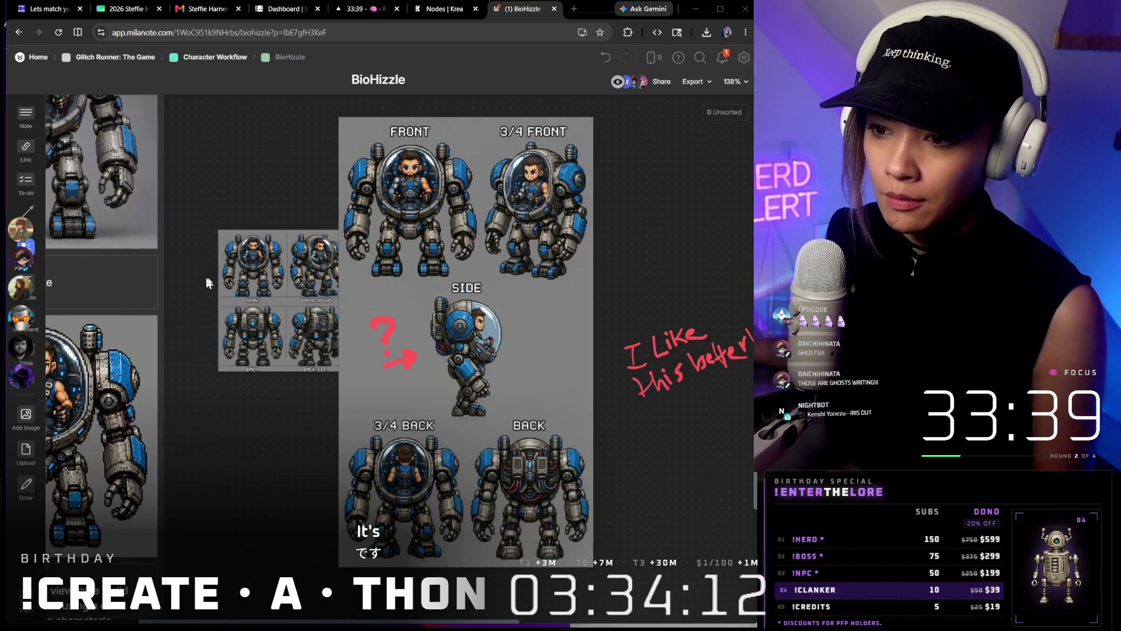
left_click_drag(380, 138, 587, 176)
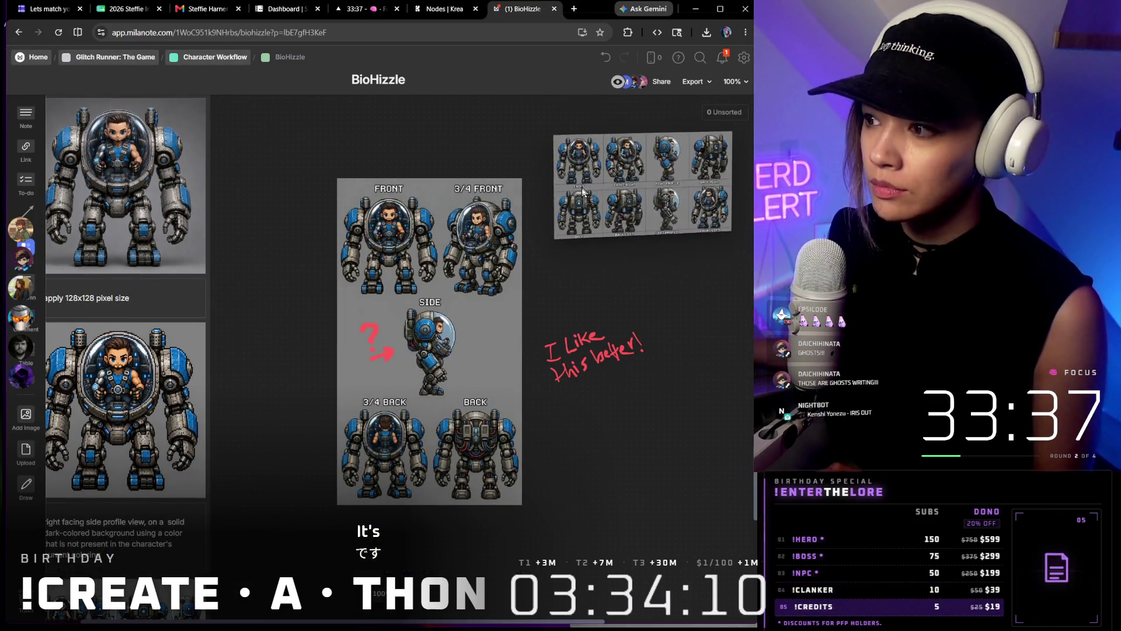
scroll(587, 175, "up", 5)
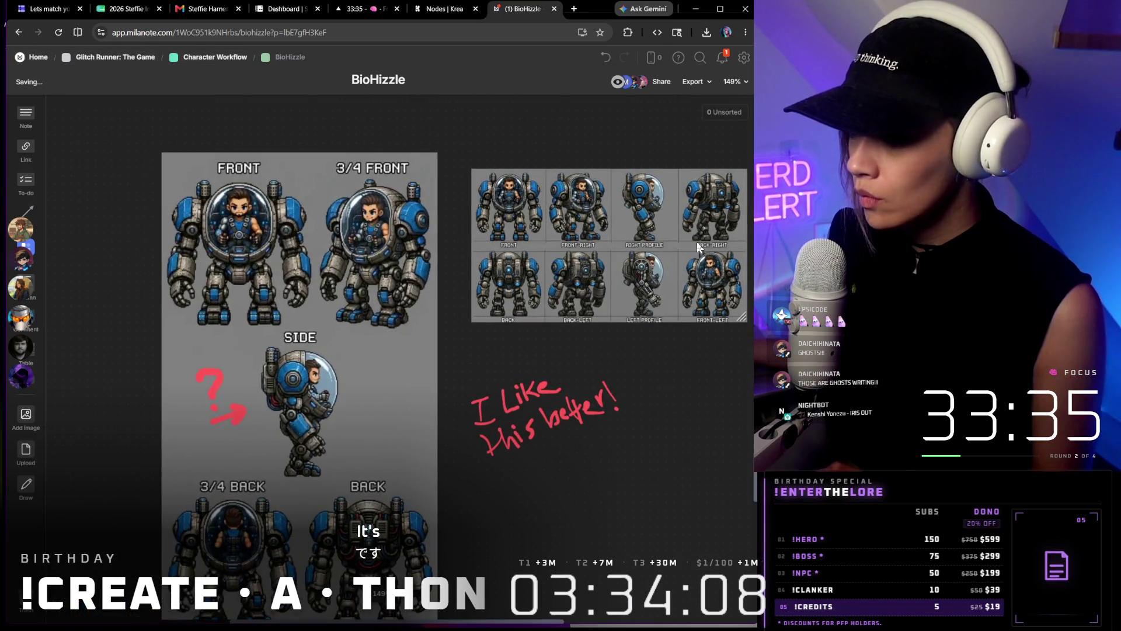
scroll(701, 237, "up", 5)
left_click_drag(576, 419, 335, 357)
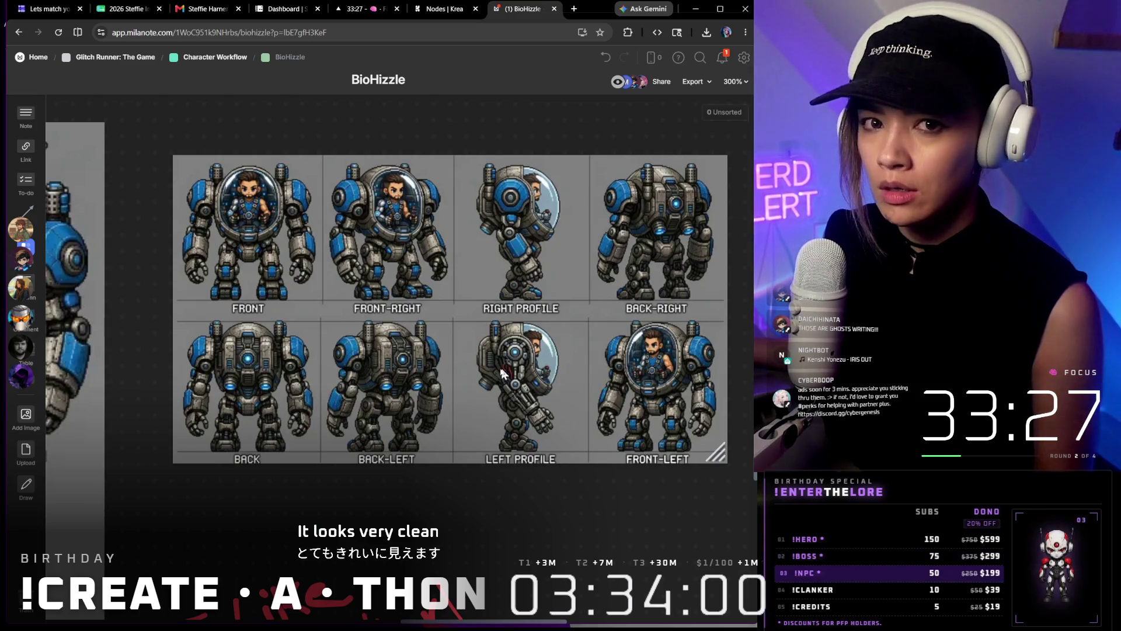
scroll(506, 373, "down", 6)
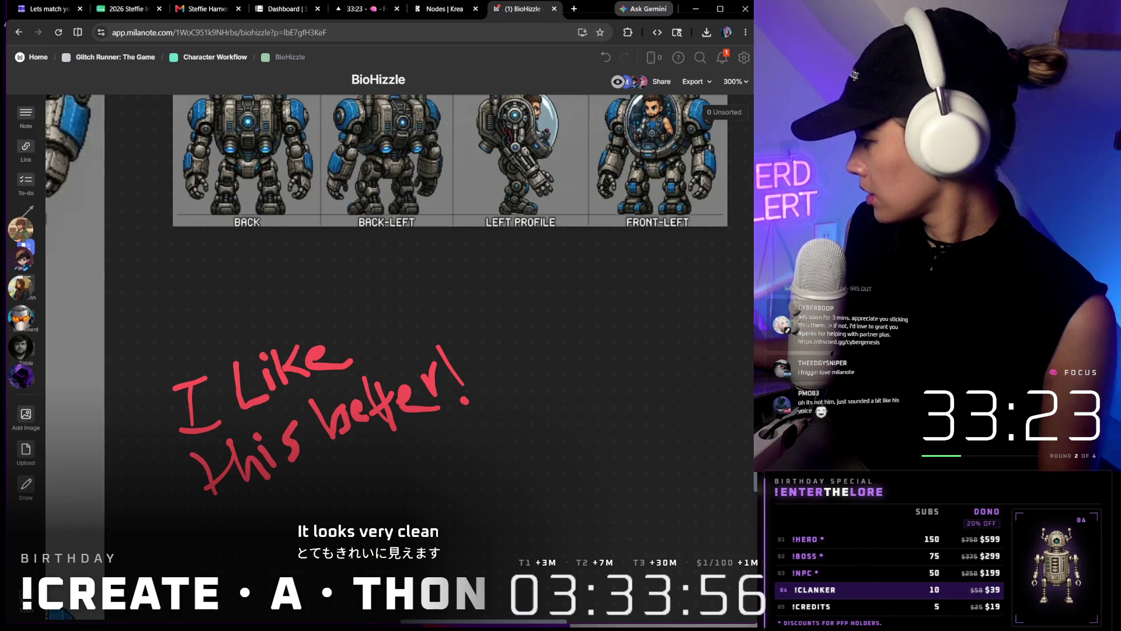
left_click_drag(613, 369, 202, 377)
scroll(436, 438, "down", 4)
left_click_drag(436, 490, 717, 311)
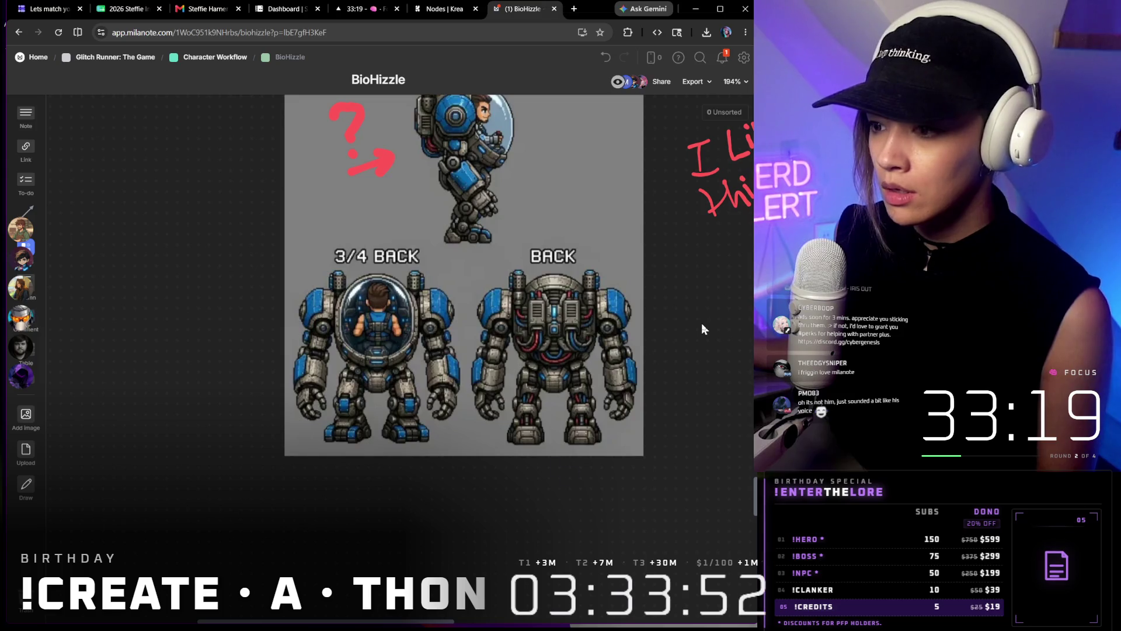
left_click(383, 334)
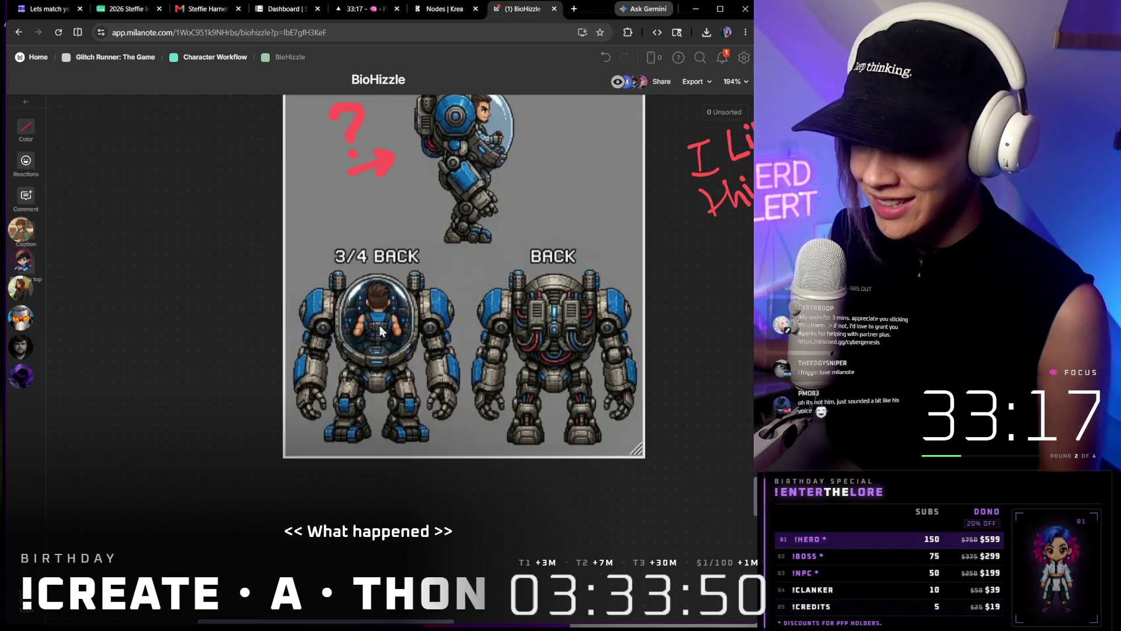
scroll(380, 325, "up", 1)
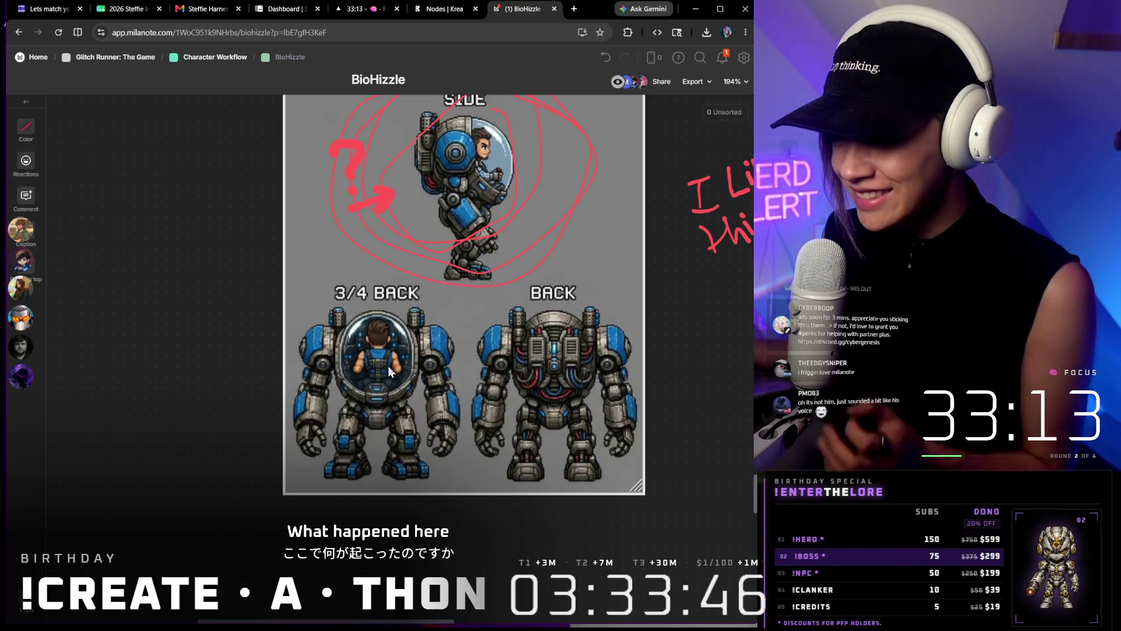
scroll(388, 365, "down", 3)
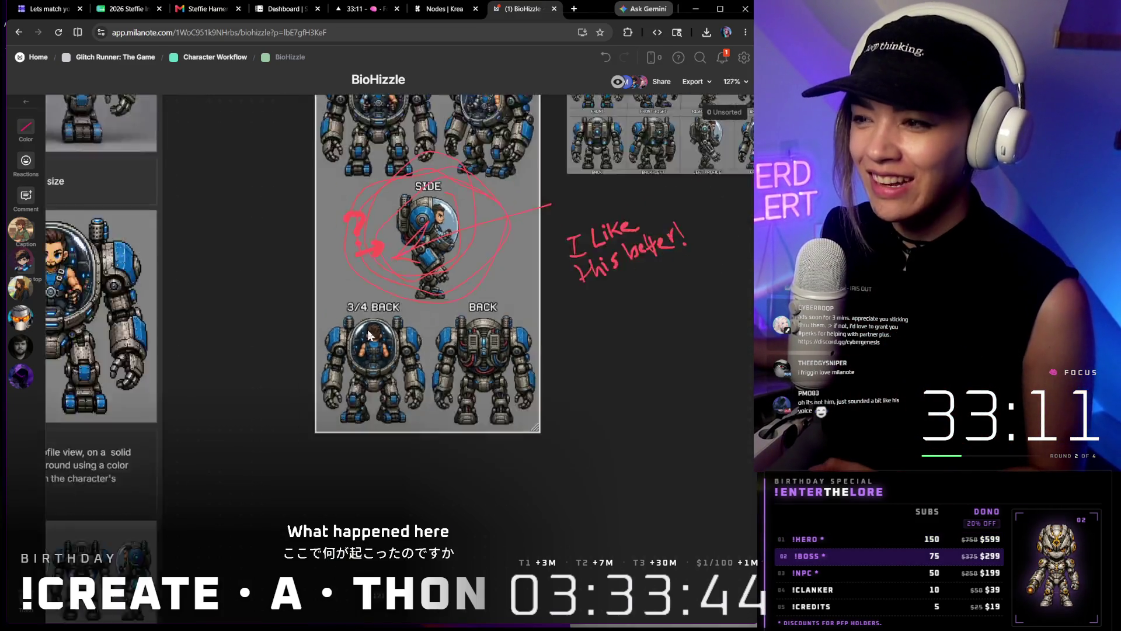
scroll(369, 334, "down", 2)
scroll(425, 196, "up", 3)
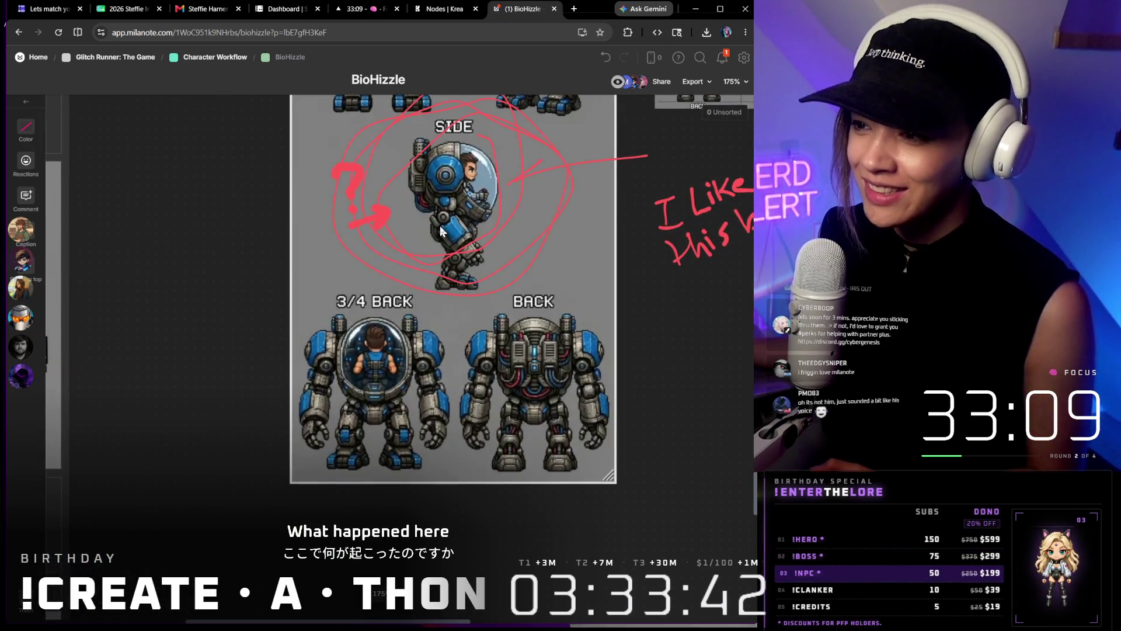
mouse_move(441, 230)
left_mouse_down()
mouse_move(343, 438)
mouse_move(255, 435)
left_mouse_up()
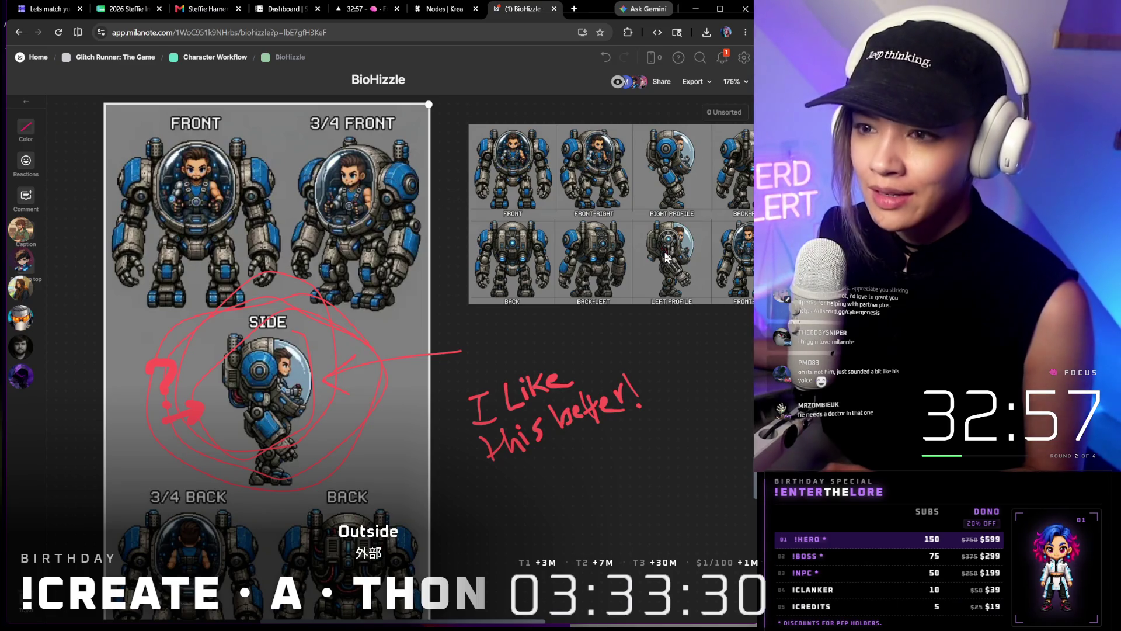
scroll(309, 394, "up", 5)
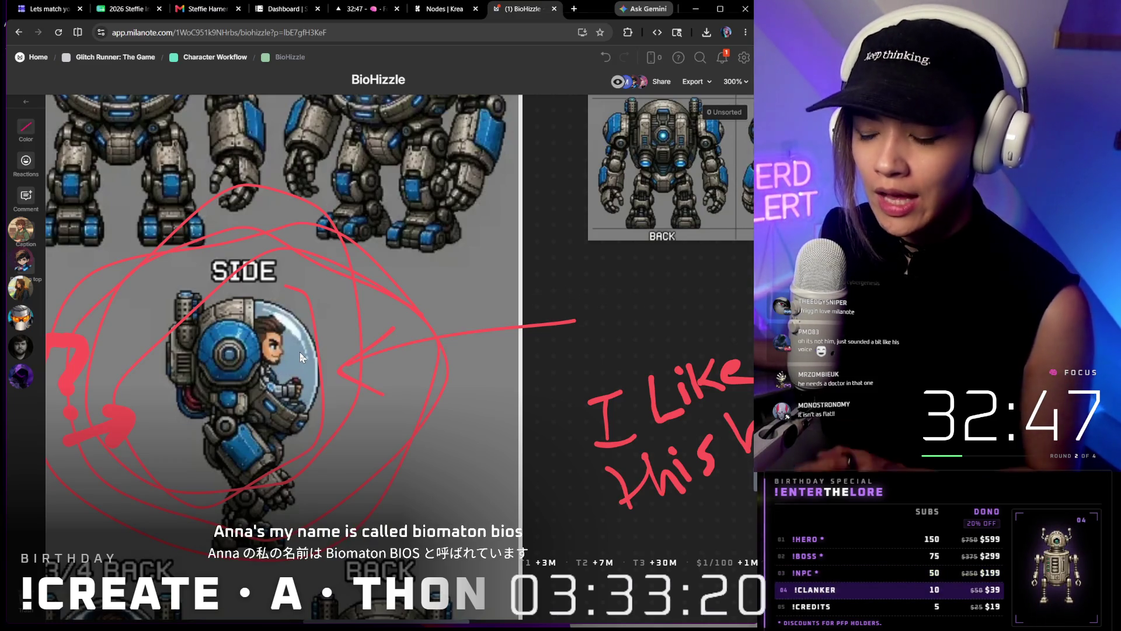
scroll(285, 351, "up", 3)
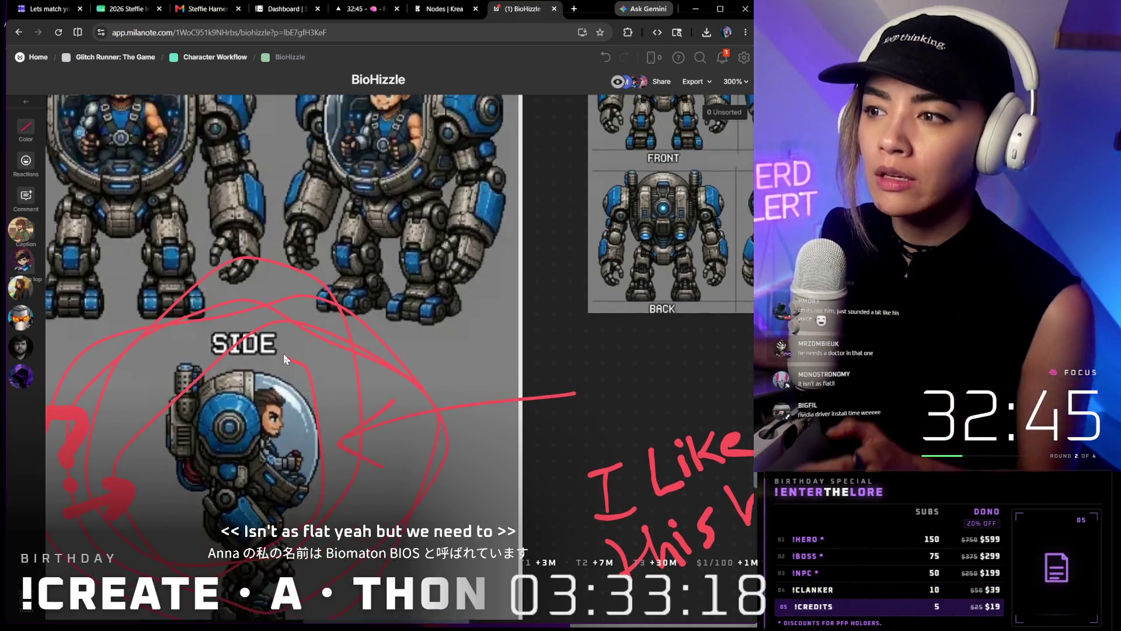
scroll(284, 351, "up", 2)
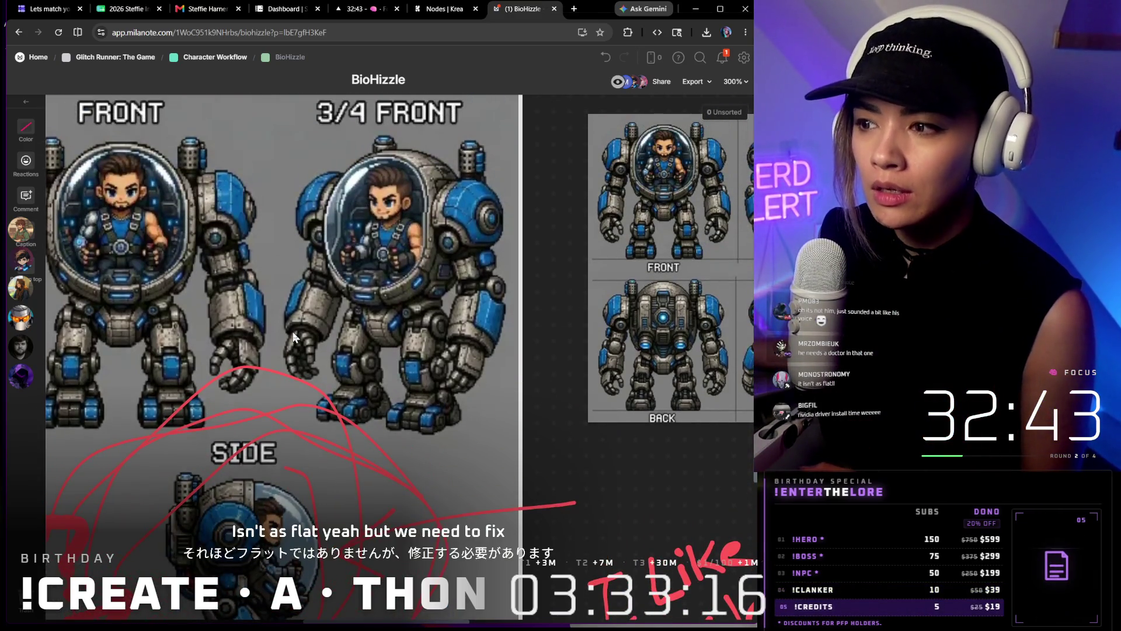
scroll(292, 331, "left", 2)
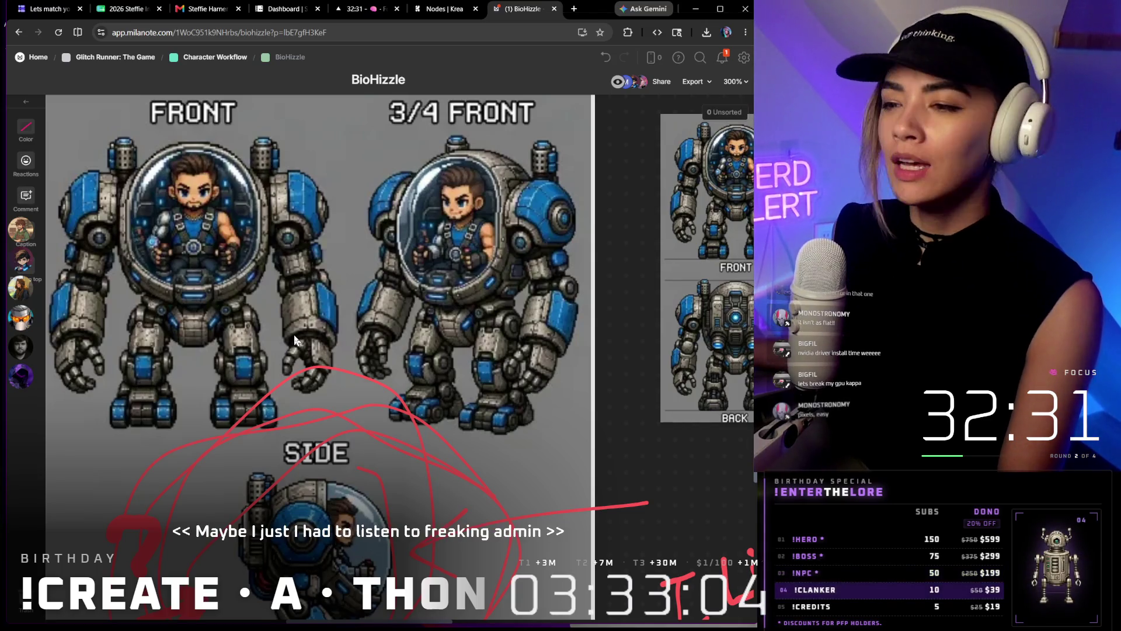
scroll(420, 290, "down", 5)
scroll(430, 294, "down", 5)
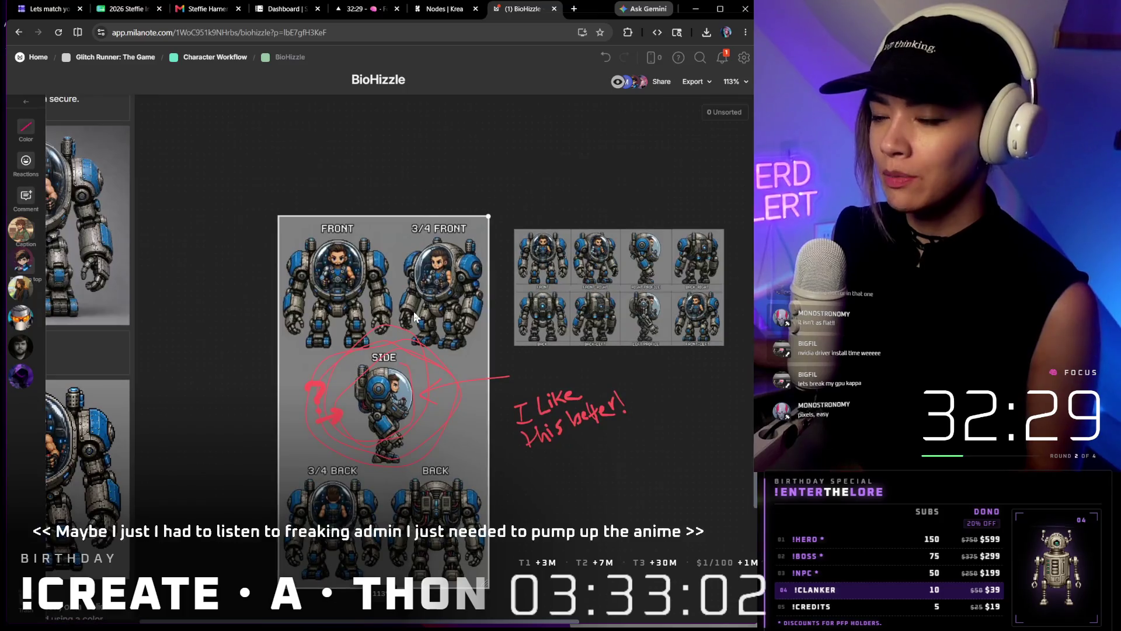
scroll(412, 311, "down", 3)
scroll(412, 311, "down", 2)
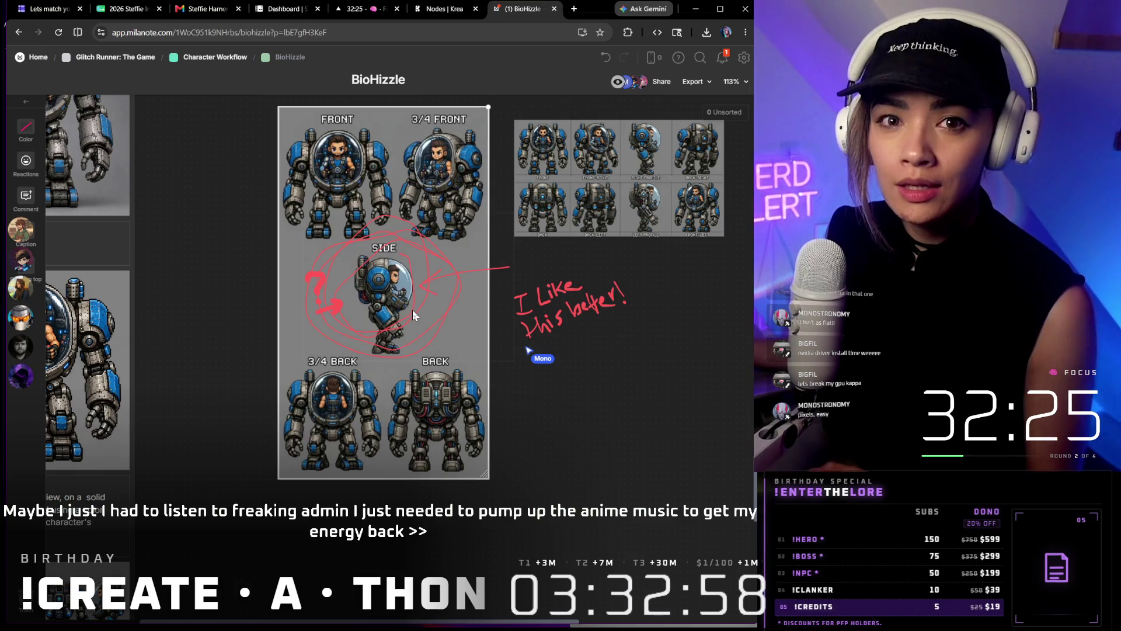
scroll(391, 408, "down", 2)
scroll(369, 421, "down", 1)
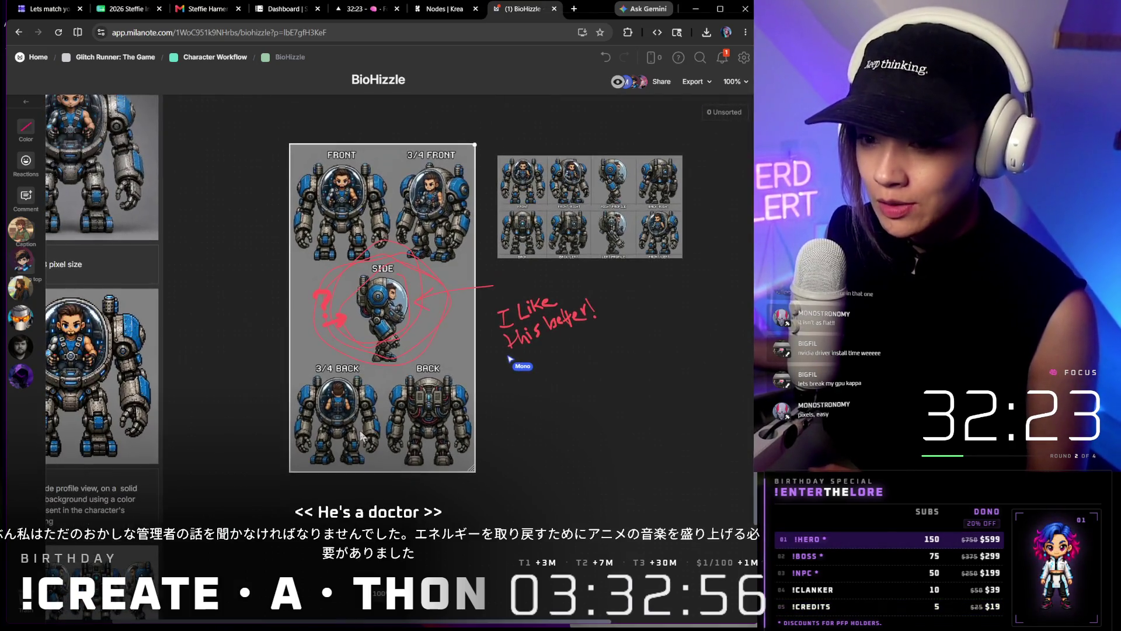
scroll(354, 432, "up", 4)
scroll(356, 395, "up", 2)
scroll(356, 391, "down", 4)
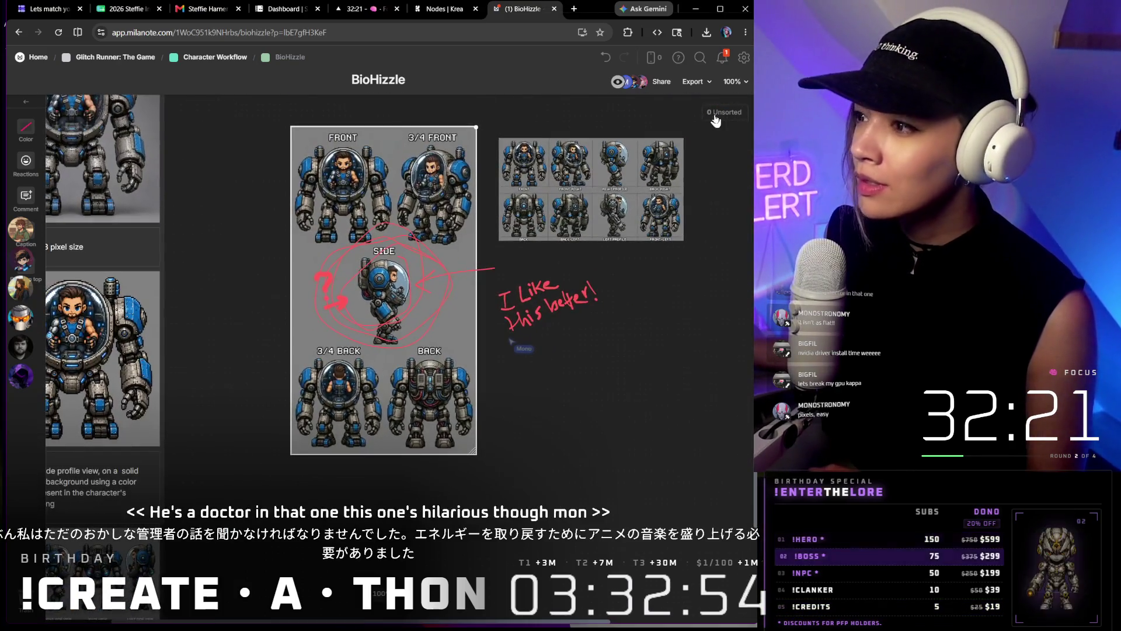
scroll(437, 263, "up", 4)
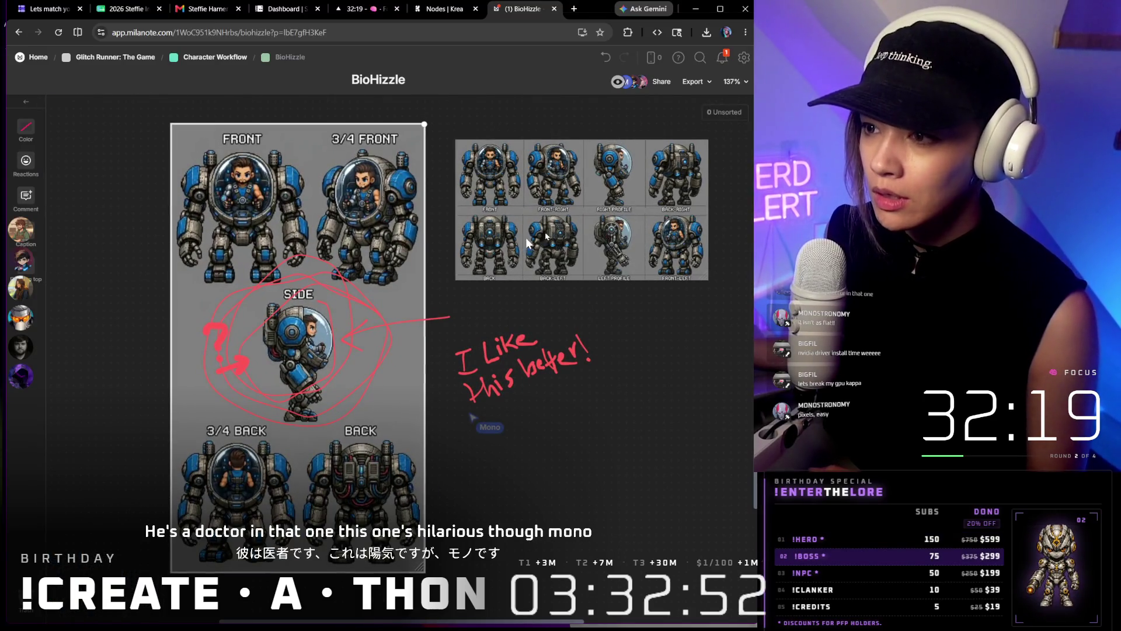
scroll(652, 193, "up", 4)
scroll(596, 263, "up", 3)
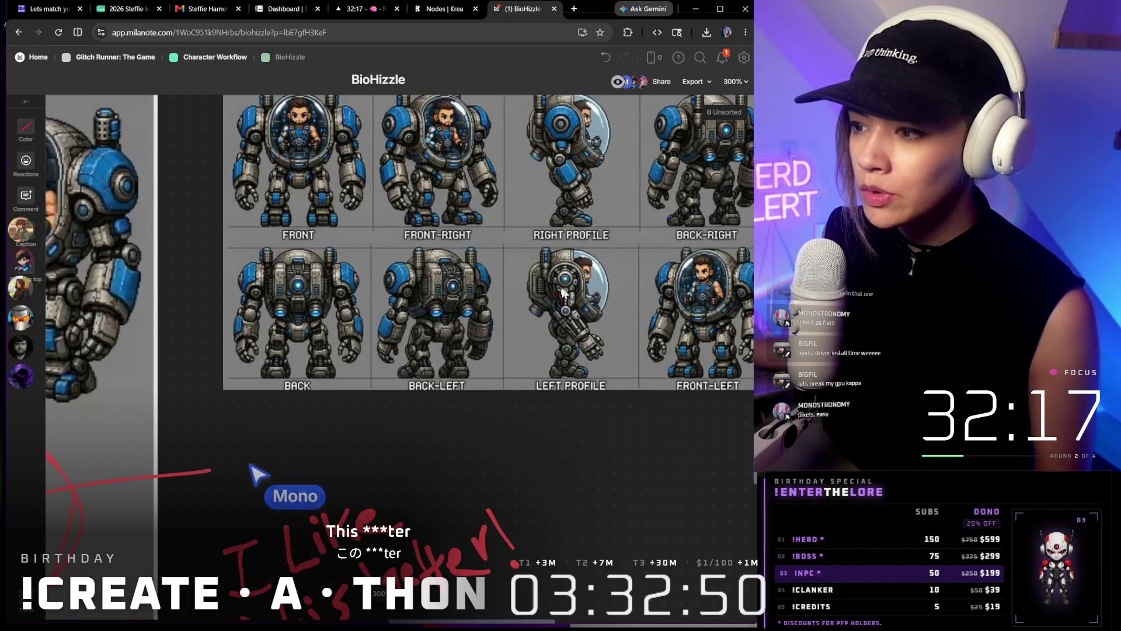
scroll(565, 293, "up", 2)
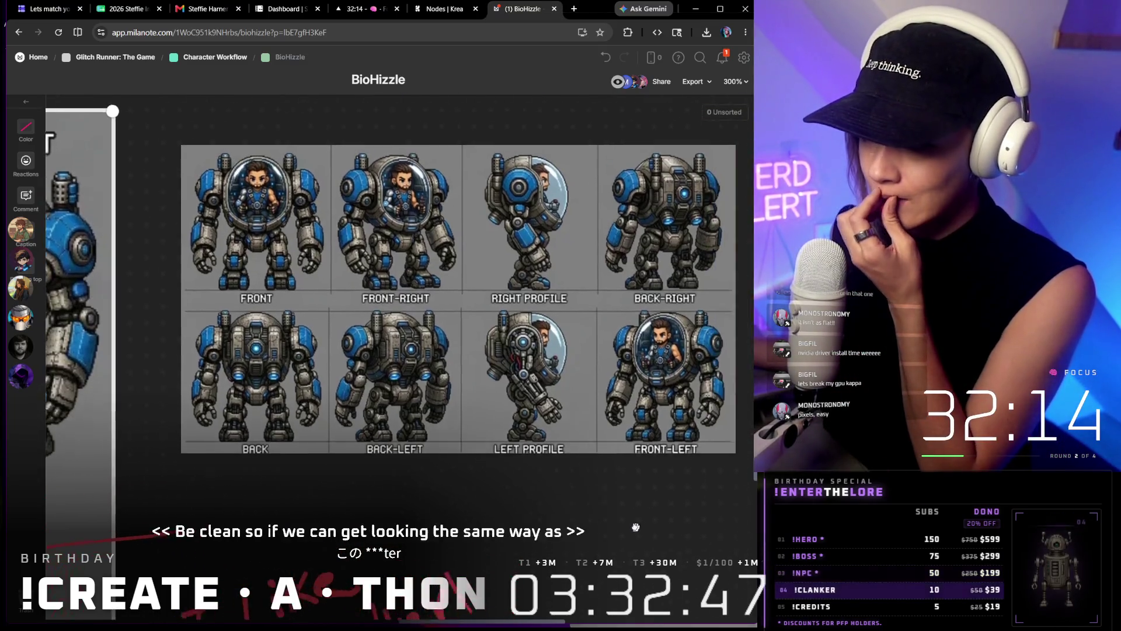
left_click_drag(585, 197, 491, 205)
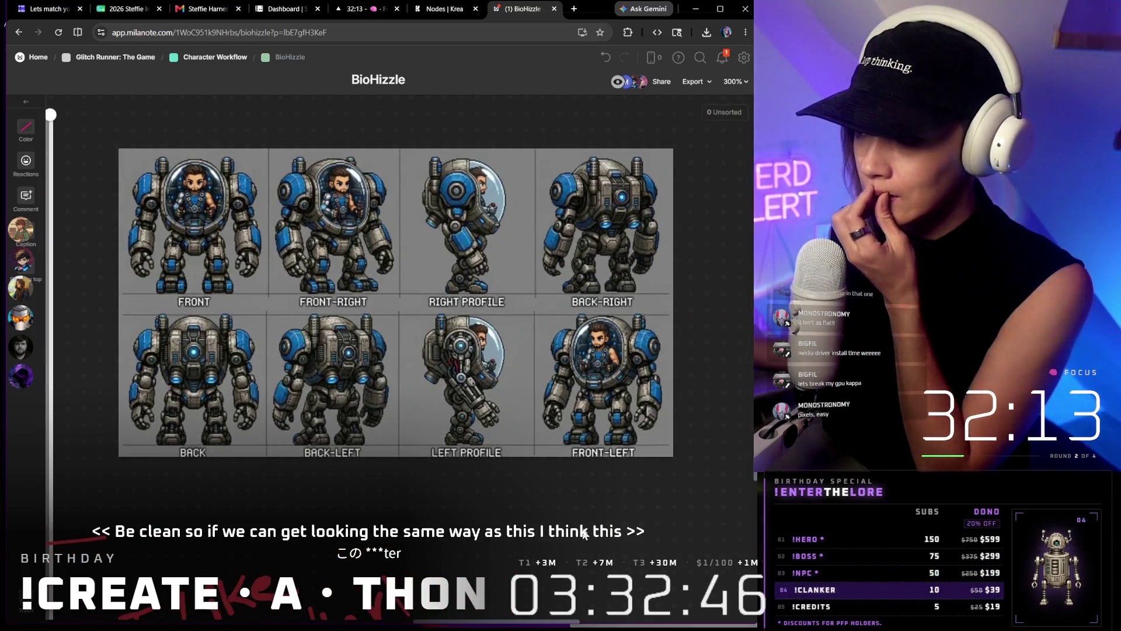
mouse_move(490, 263)
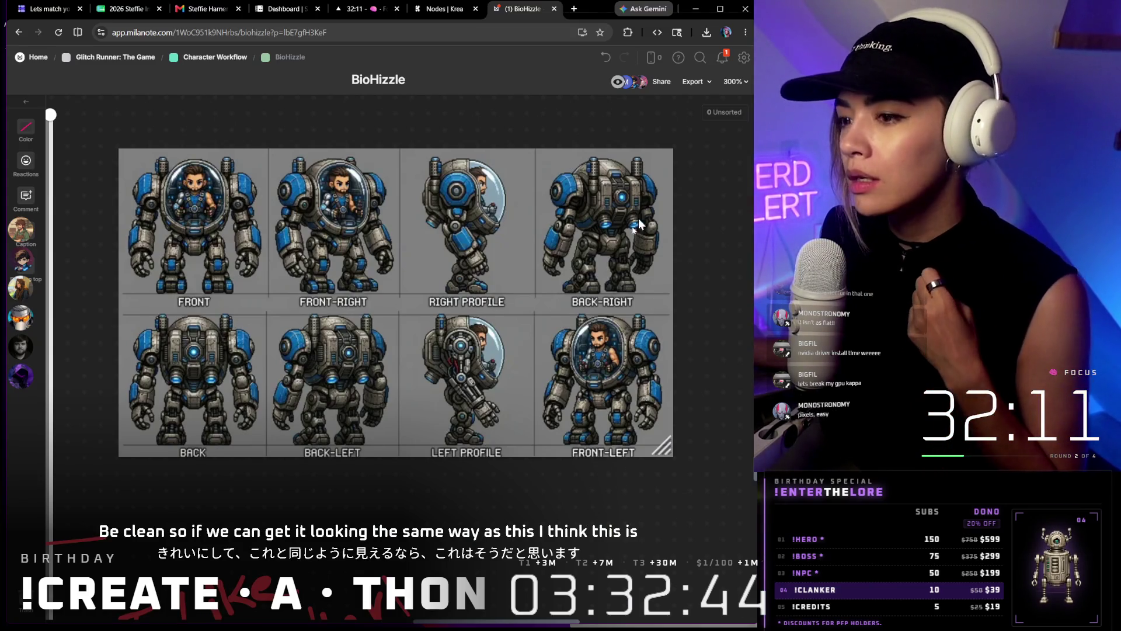
scroll(518, 349, "down", 5)
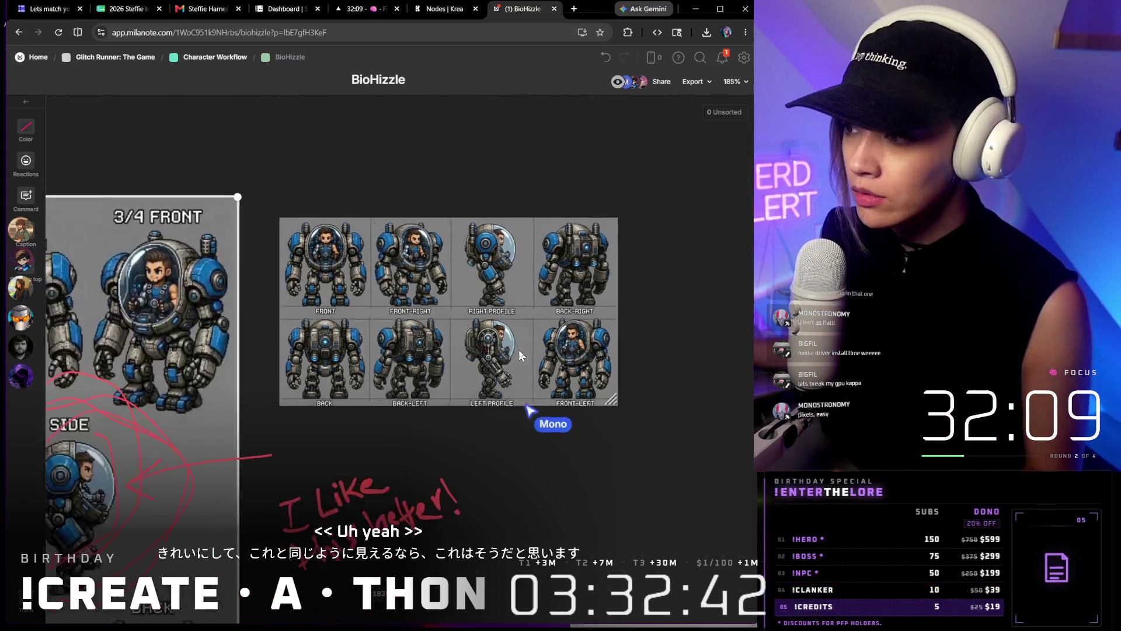
scroll(421, 395, "down", 4)
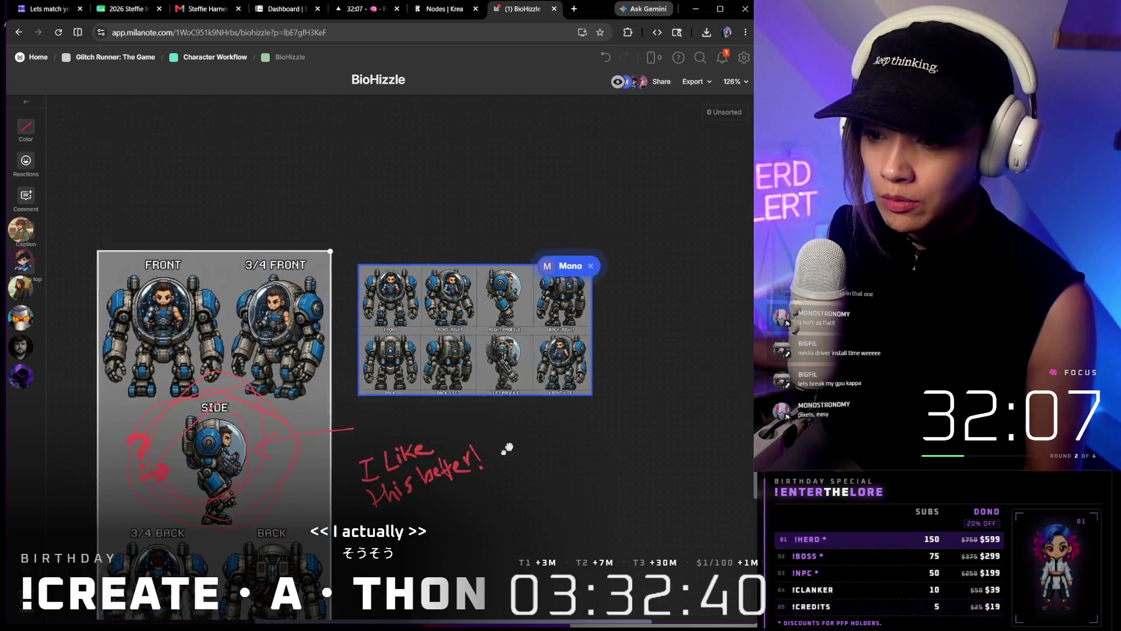
scroll(427, 398, "up", 4)
scroll(420, 412, "up", 4)
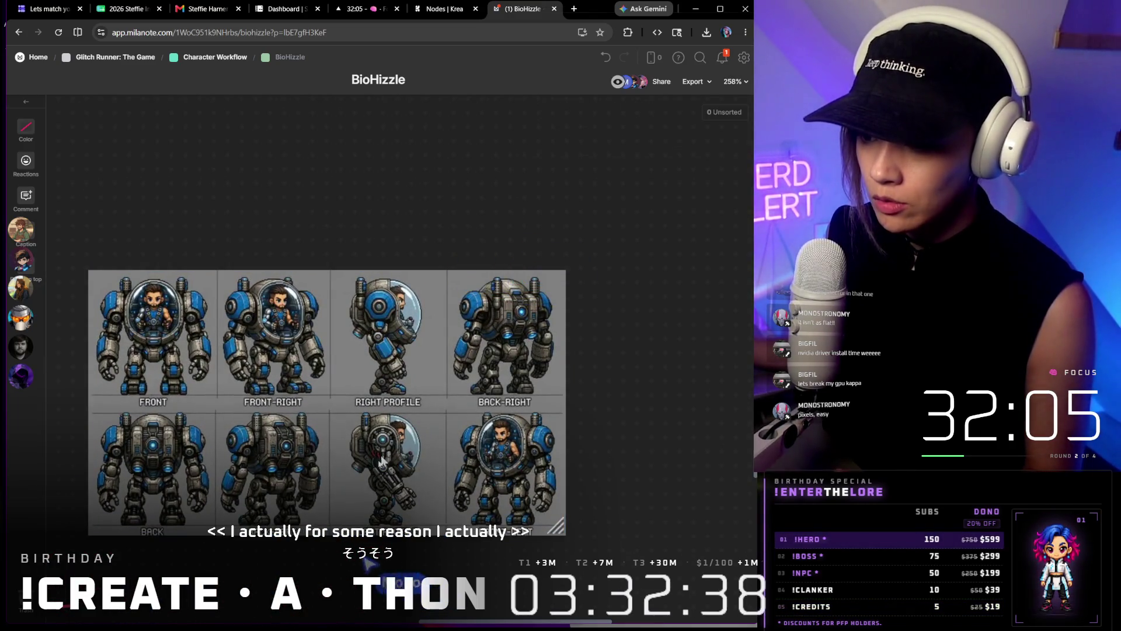
scroll(515, 323, "down", 4)
scroll(438, 395, "down", 4)
scroll(432, 396, "up", 4)
scroll(324, 403, "up", 3)
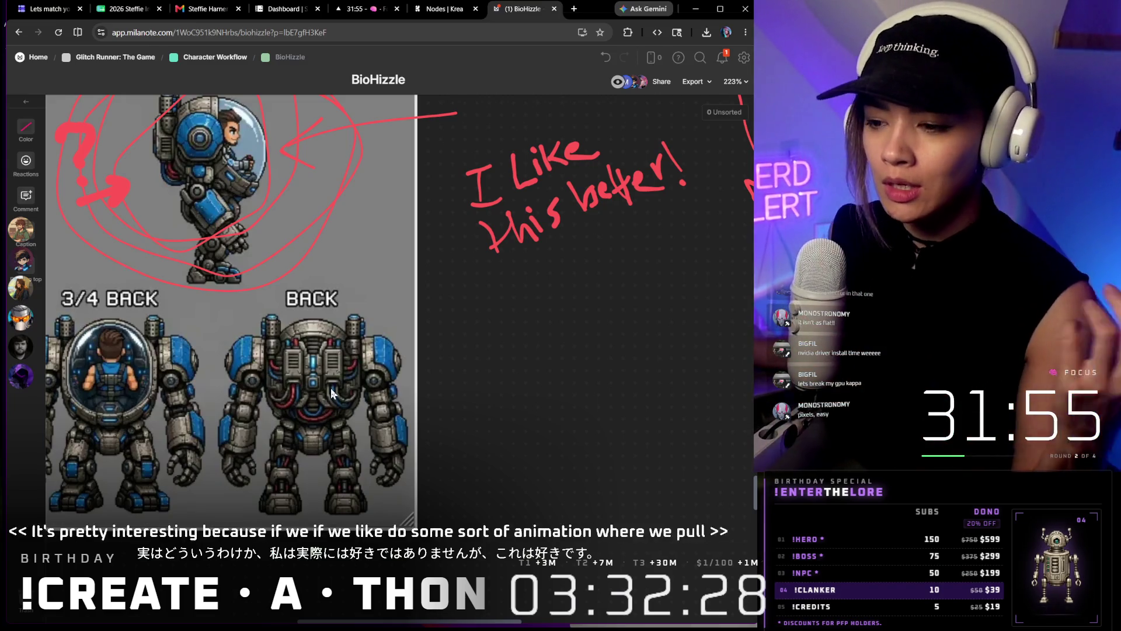
scroll(331, 386, "down", 5)
Pan the board toward the handwritten notes beside the mech's SIDE view
mouse_move(646, 340)
left_mouse_down()
mouse_move(656, 360)
mouse_move(600, 342)
left_mouse_up()
scroll(648, 328, "up", 5)
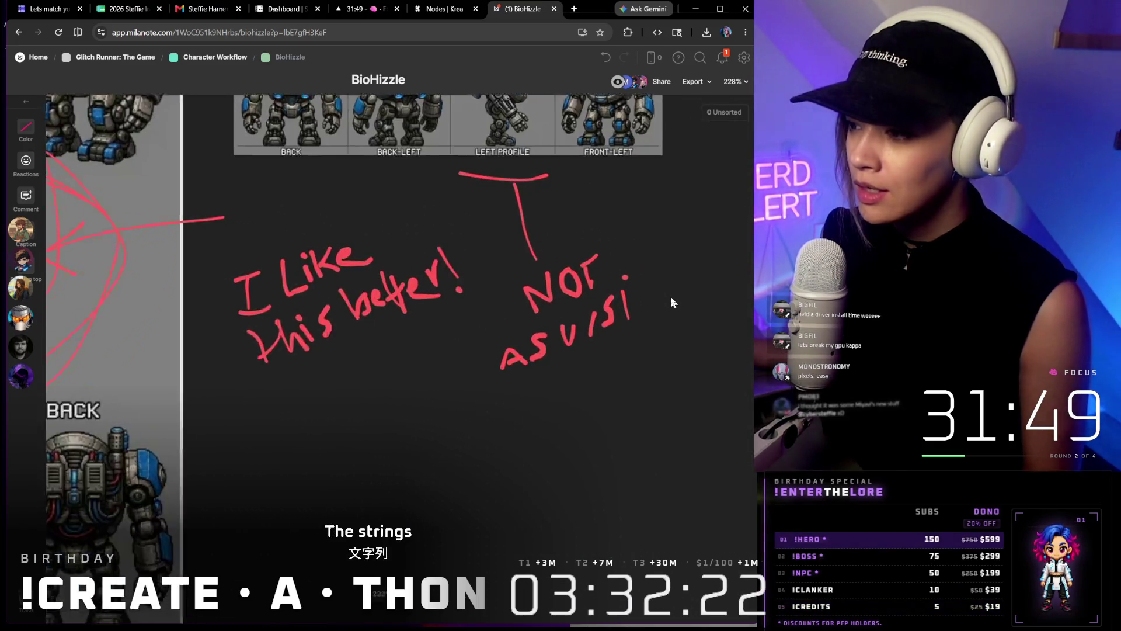
scroll(647, 328, "up", 4)
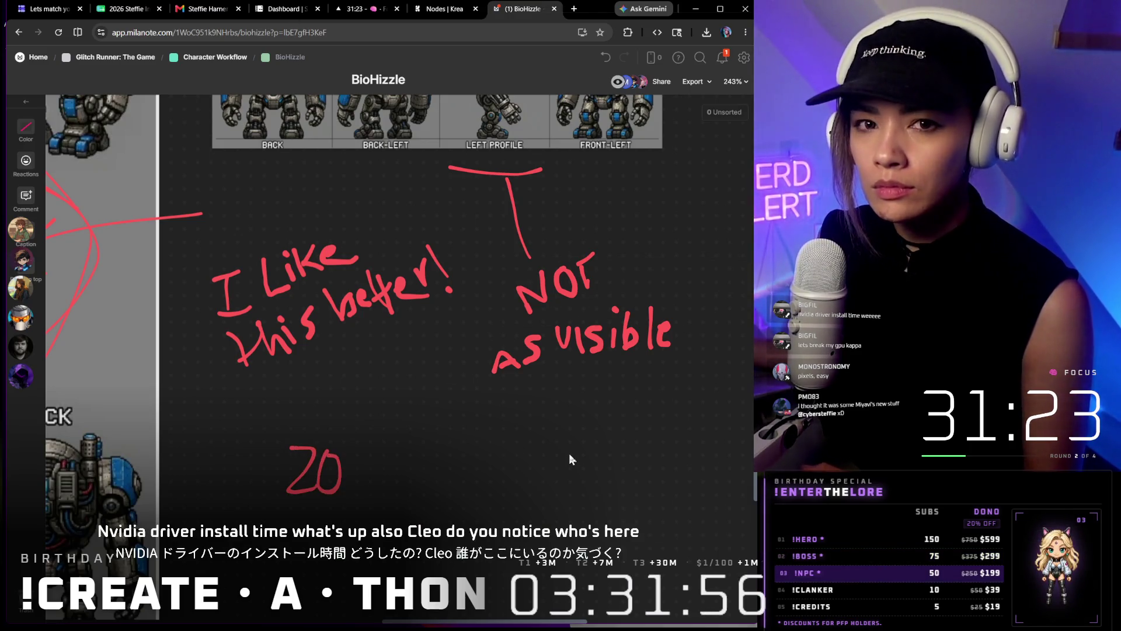
scroll(571, 460, "down", 2)
scroll(423, 283, "down", 2)
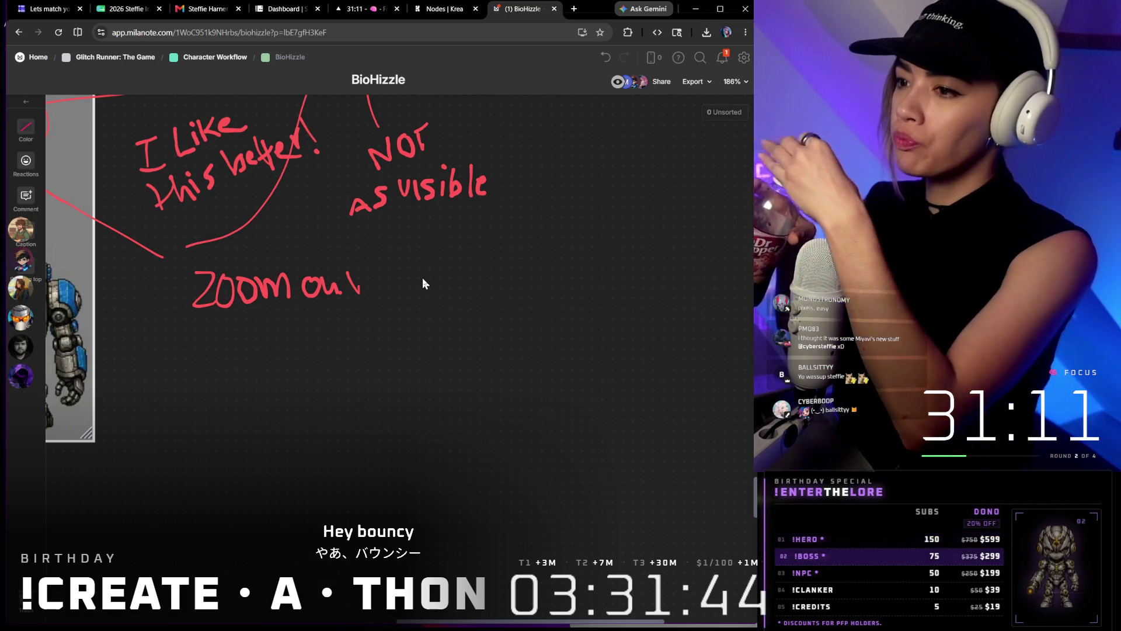
scroll(422, 278, "down", 4)
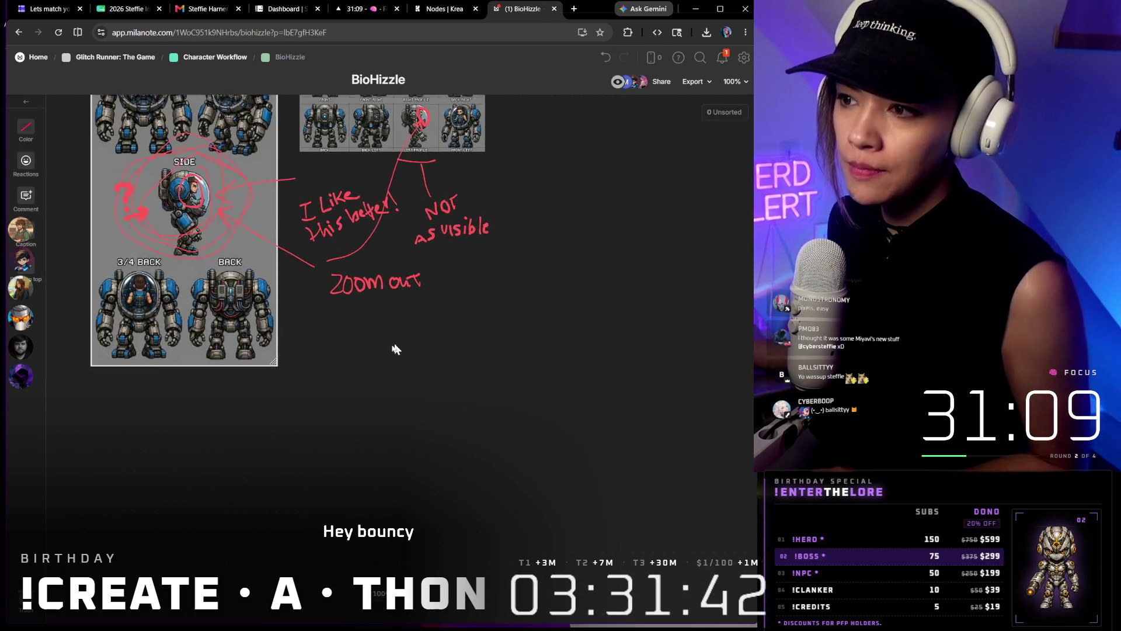
scroll(525, 464, "up", 5)
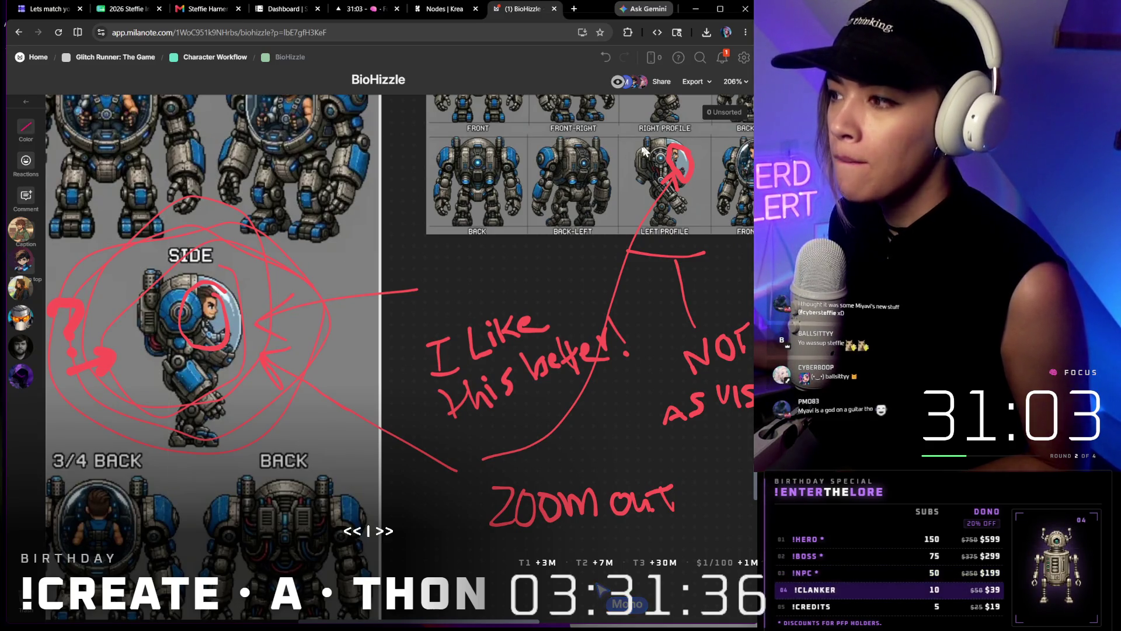
scroll(537, 207, "up", 5)
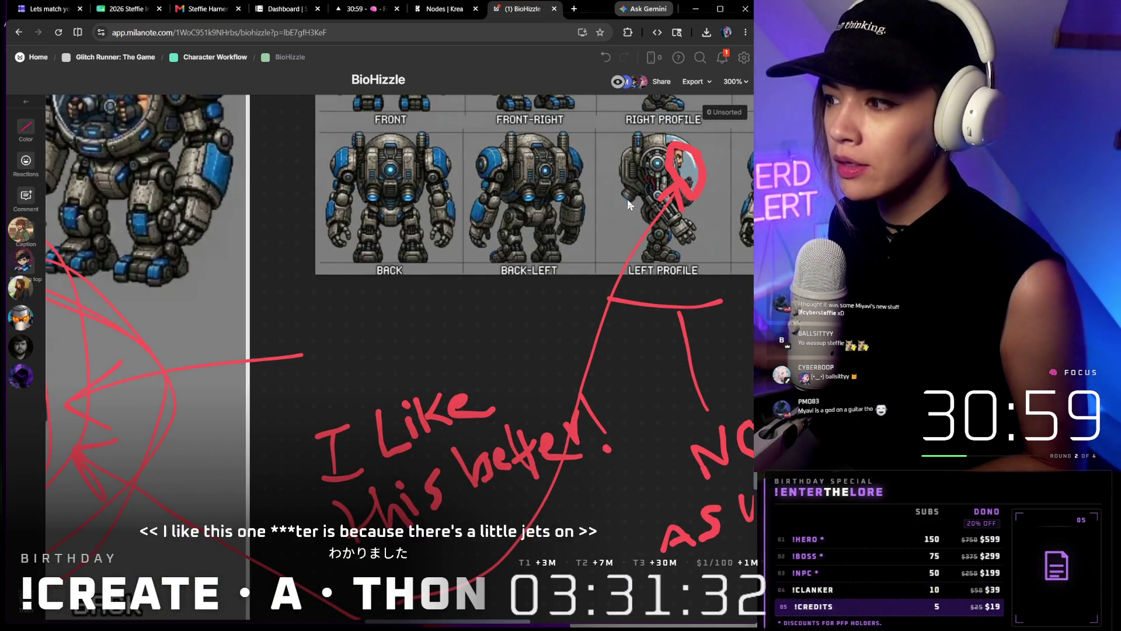
scroll(630, 203, "down", 5)
scroll(561, 263, "down", 3)
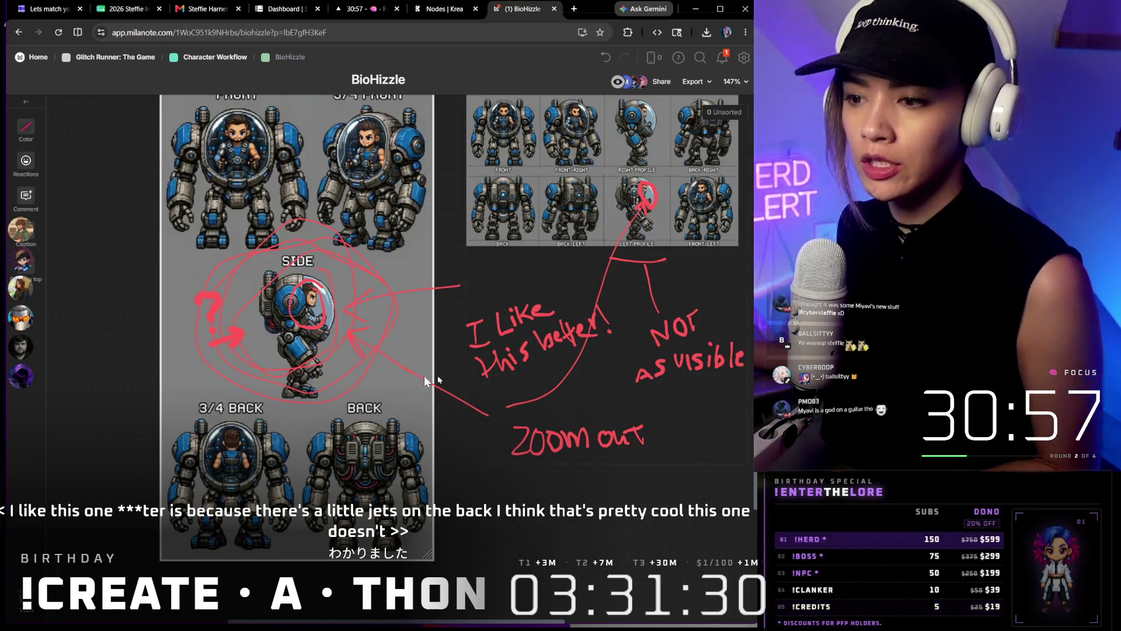
scroll(541, 282, "up", 2)
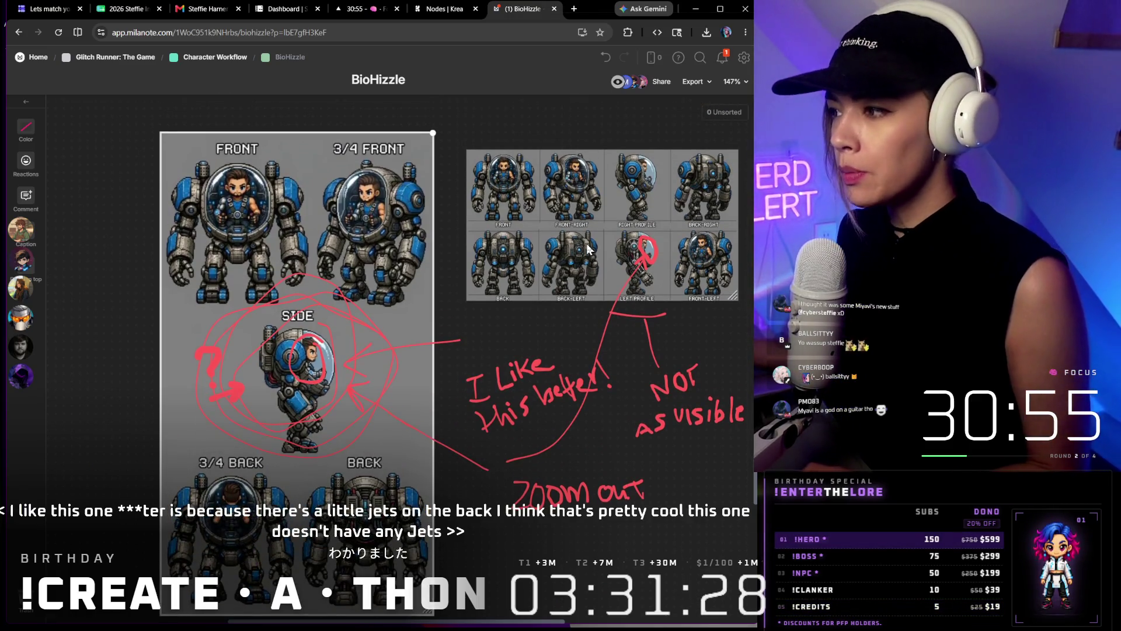
scroll(698, 171, "up", 5)
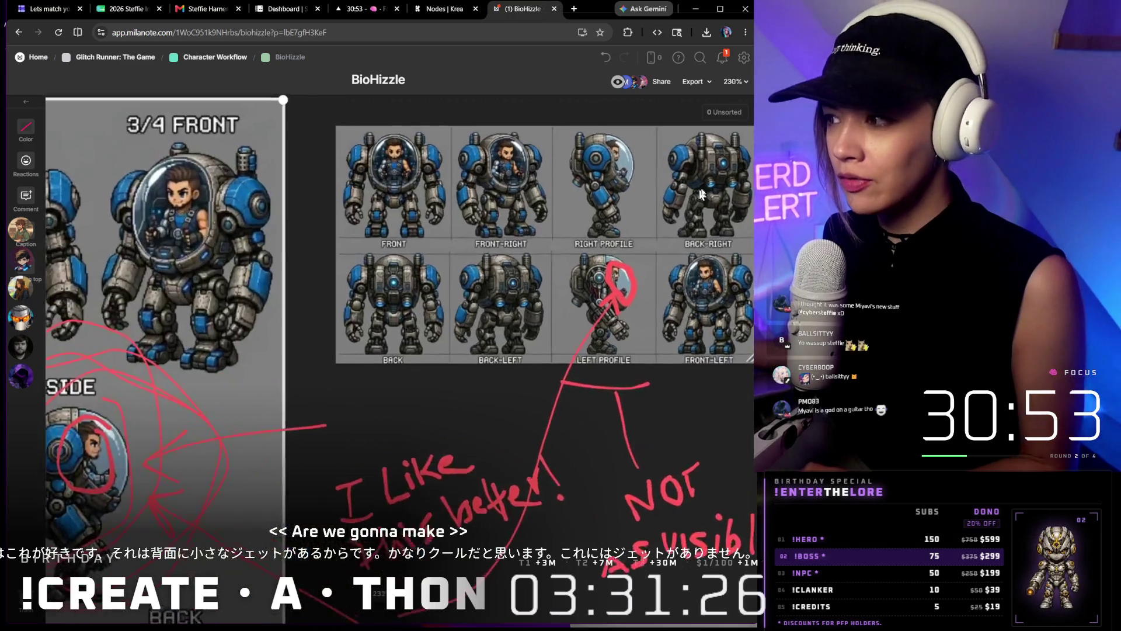
scroll(699, 157, "up", 3)
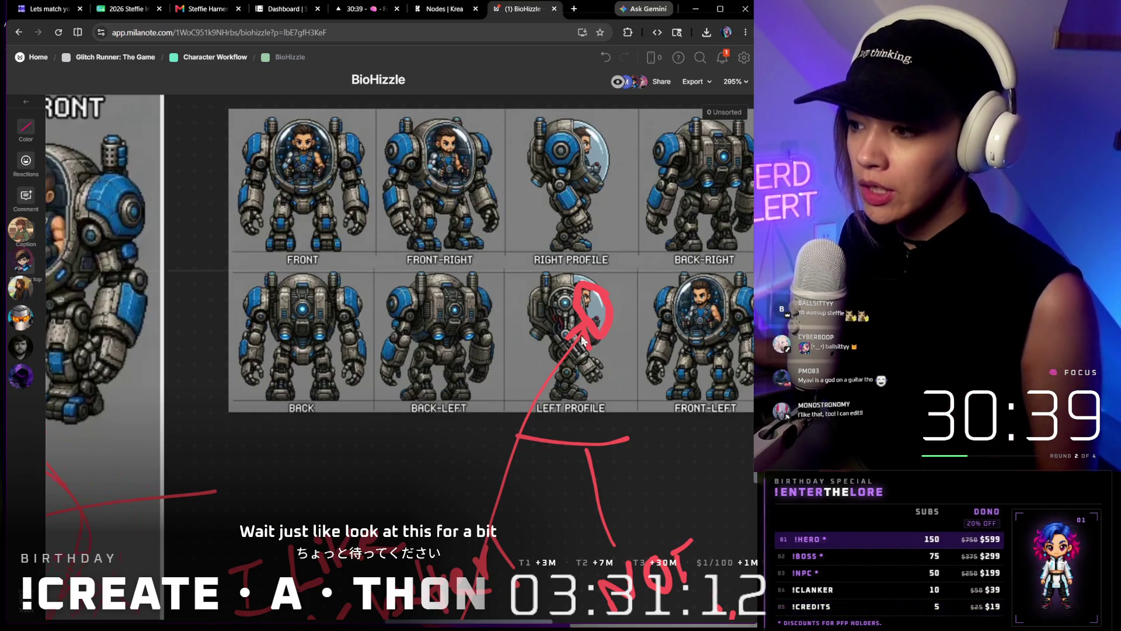
scroll(582, 340, "down", 3)
scroll(568, 345, "down", 3)
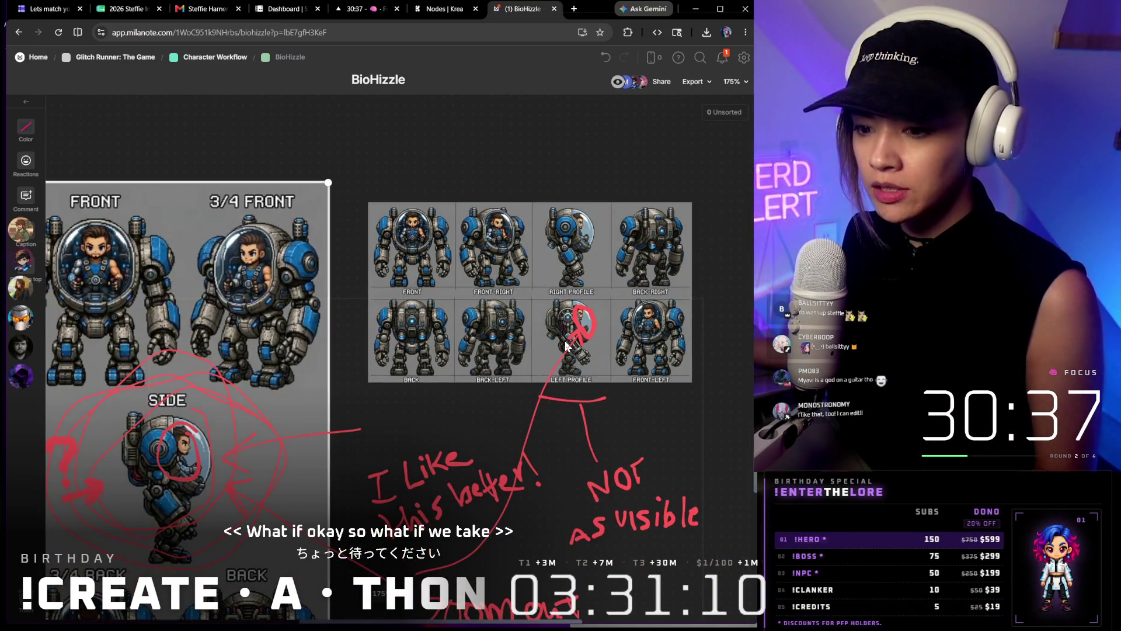
scroll(137, 473, "up", 3)
scroll(176, 473, "up", 2)
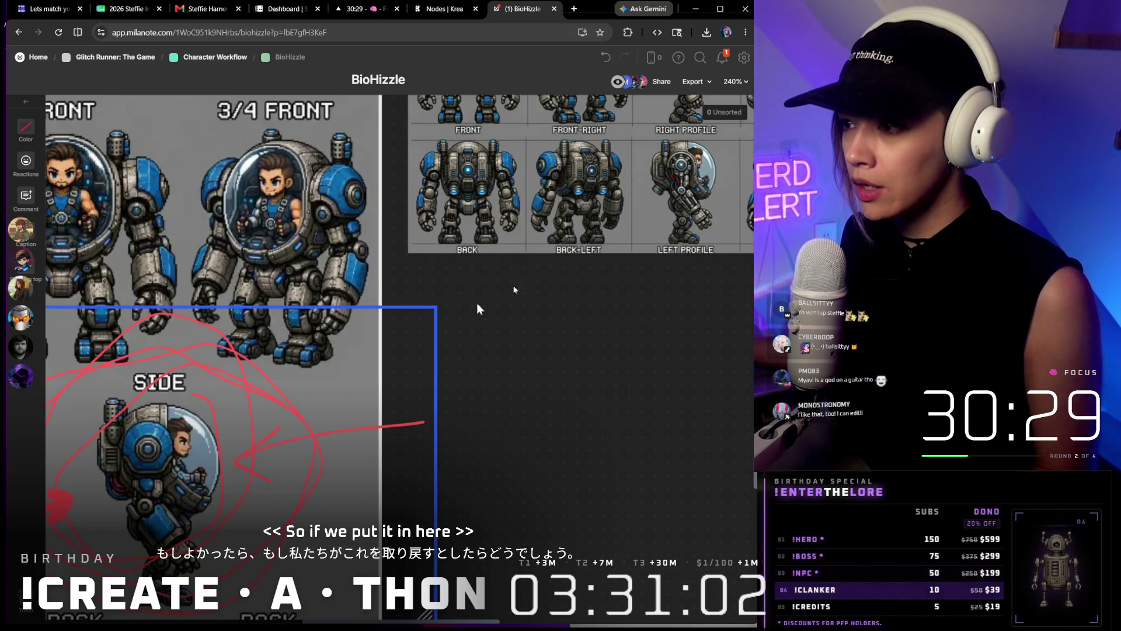
scroll(576, 260, "down", 2)
scroll(553, 403, "up", 3)
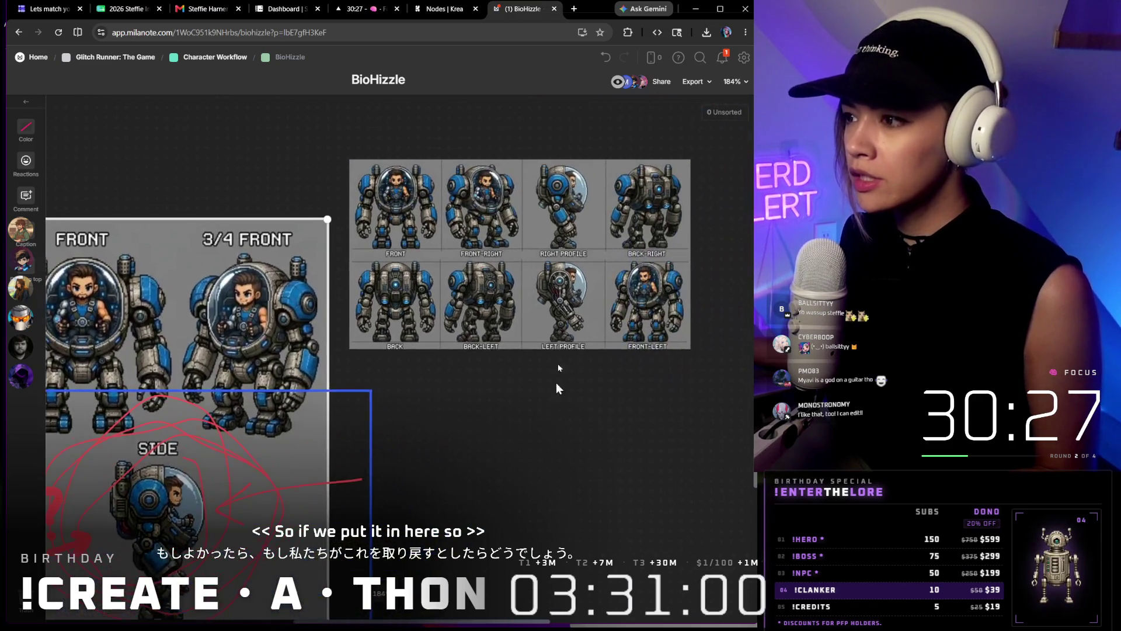
scroll(571, 252, "up", 3)
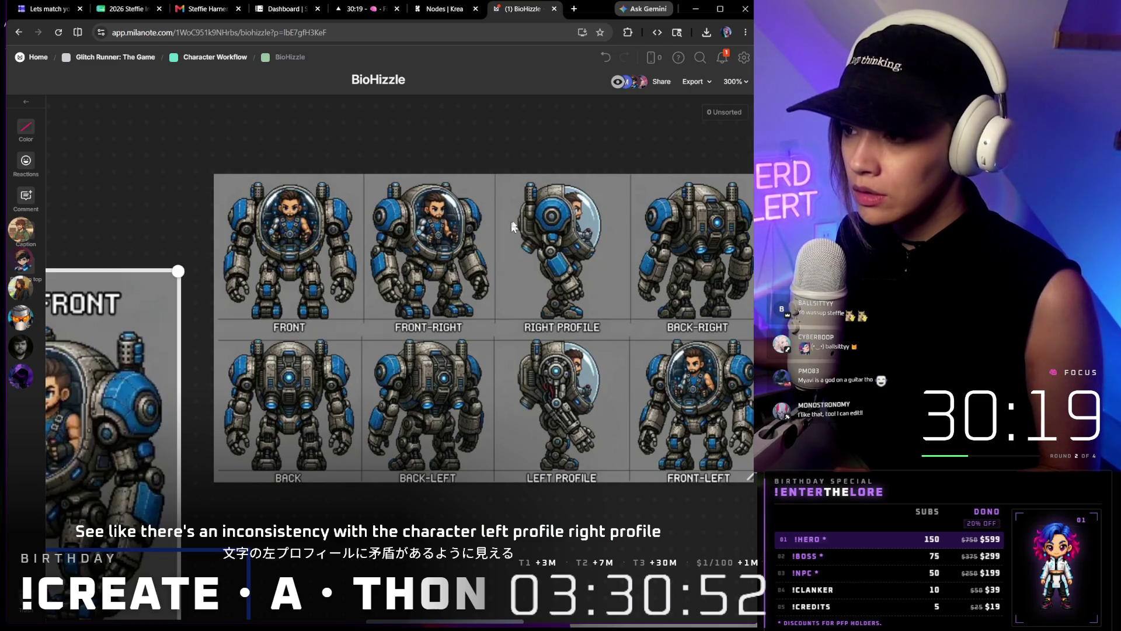
scroll(556, 385, "down", 2)
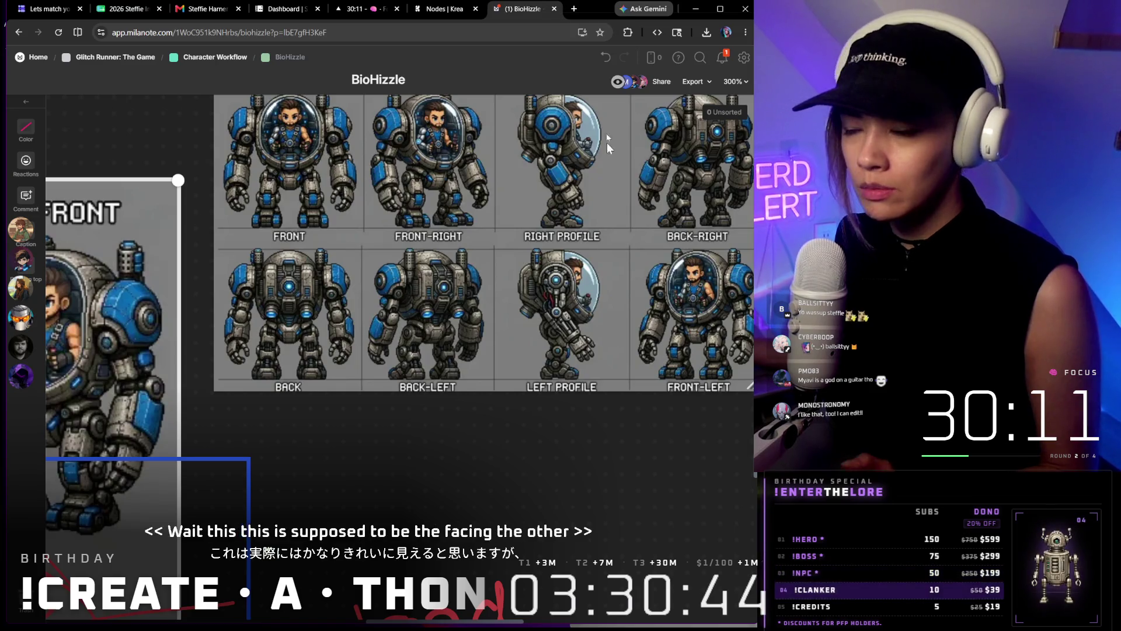
scroll(564, 168, "up", 1)
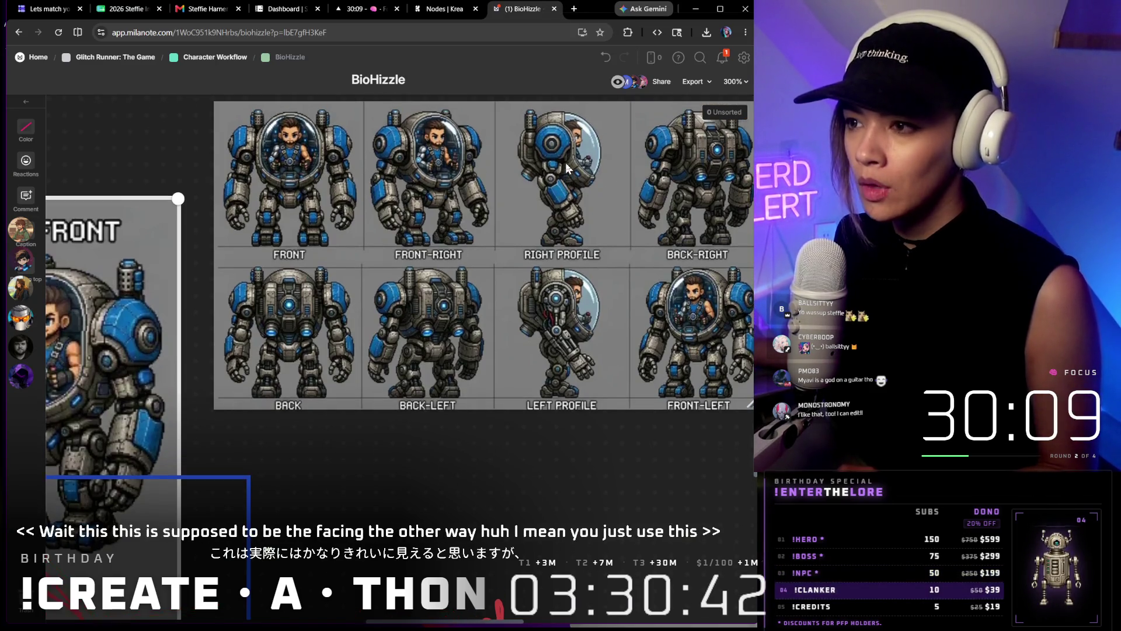
scroll(565, 169, "up", 3)
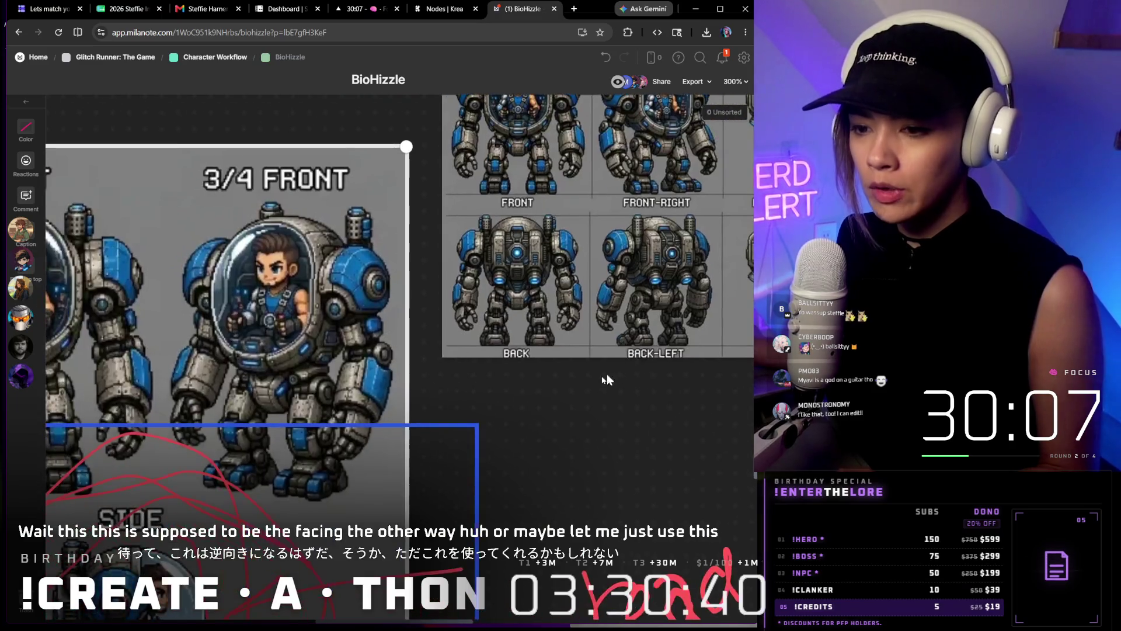
left_click_drag(425, 357, 654, 334)
scroll(655, 335, "down", 3)
left_click_drag(439, 307, 606, 227)
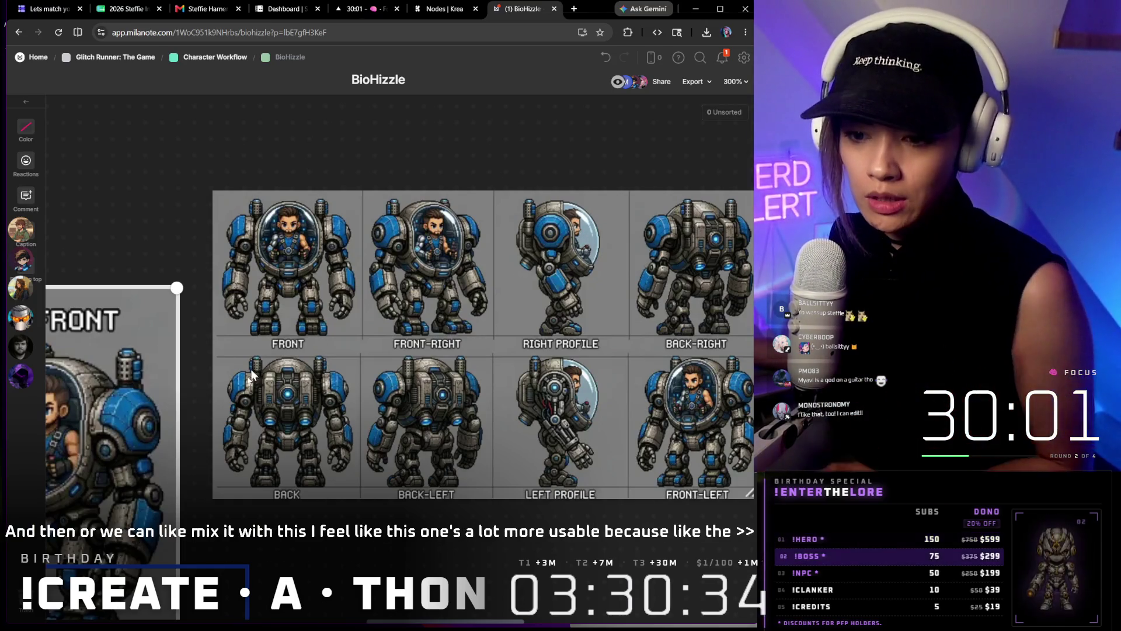
left_click_drag(298, 465, 341, 396)
scroll(341, 396, "down", 5)
scroll(394, 351, "down", 3)
scroll(456, 235, "down", 2)
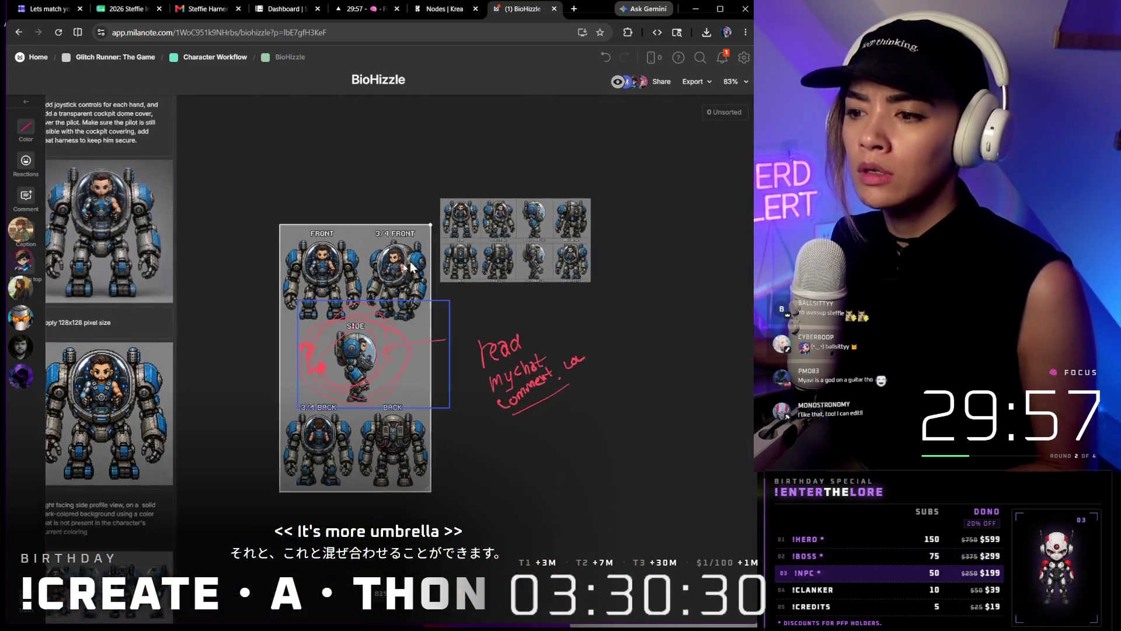
left_click_drag(395, 306, 490, 421)
left_click_drag(377, 156, 241, 141)
scroll(263, 176, "up", 5)
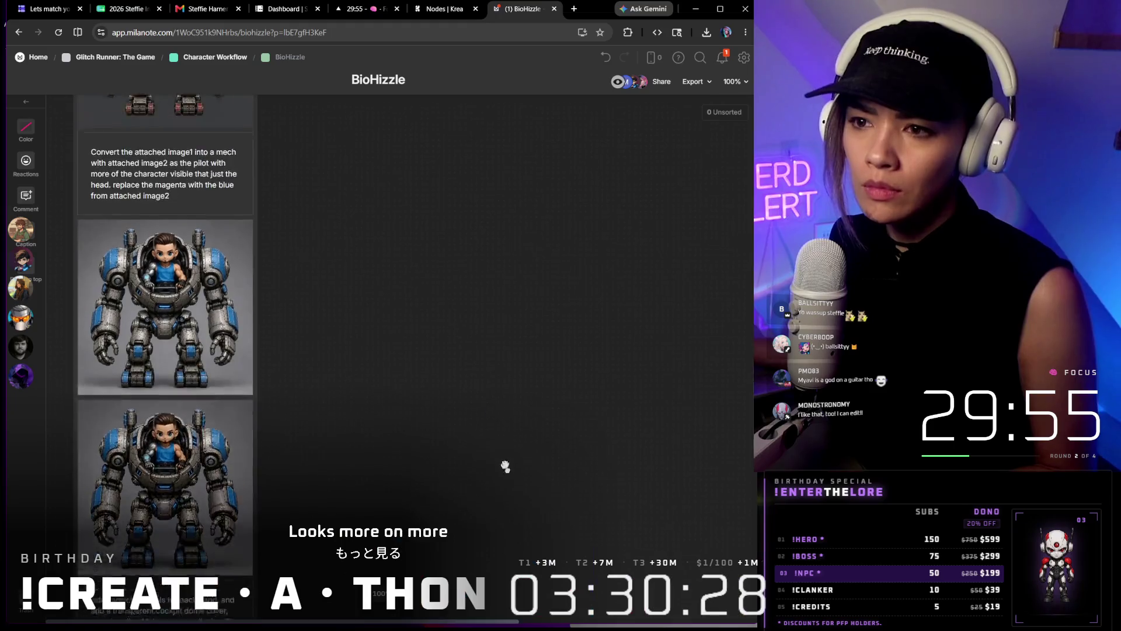
scroll(350, 209, "up", 5)
scroll(358, 209, "up", 3)
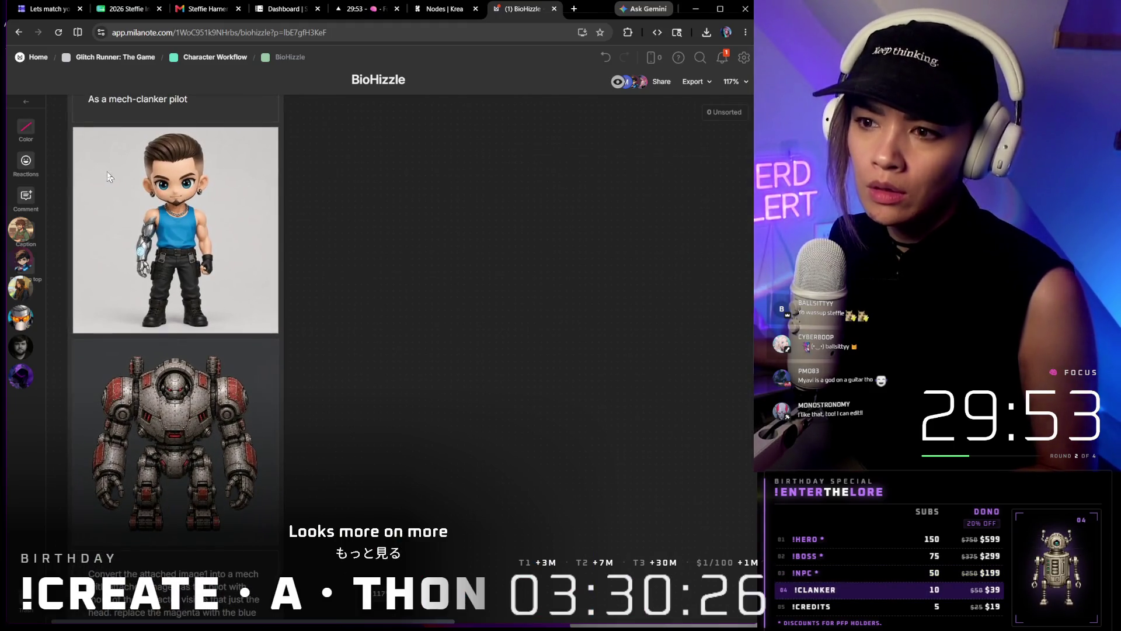
scroll(338, 272, "down", 3)
scroll(510, 483, "up", 3)
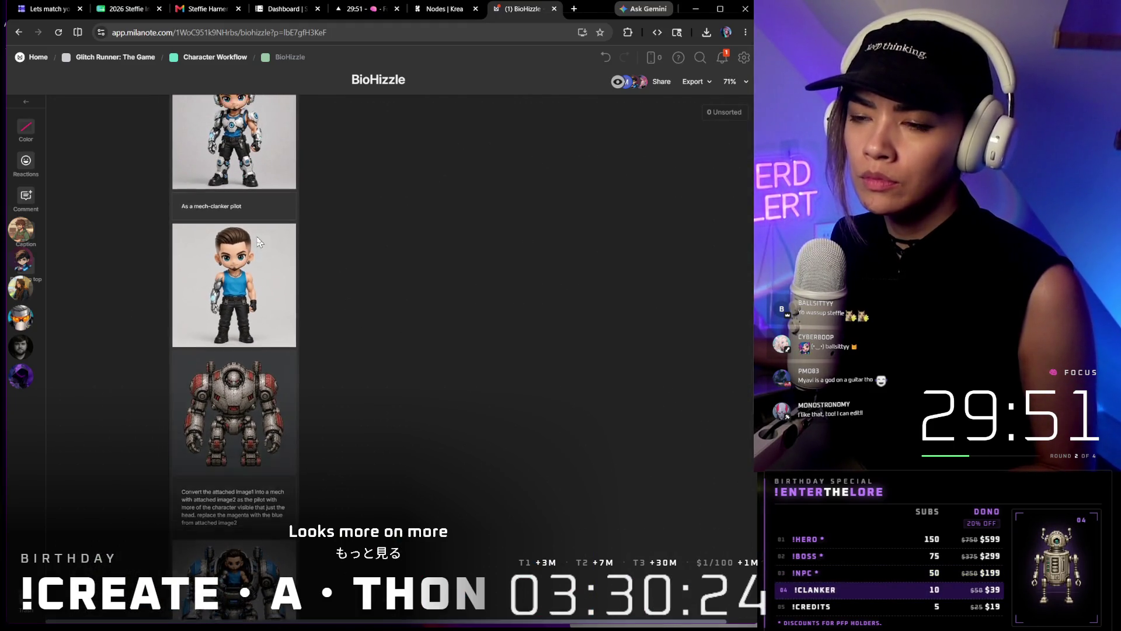
scroll(511, 483, "up", 3)
scroll(523, 480, "down", 5)
scroll(522, 481, "down", 5)
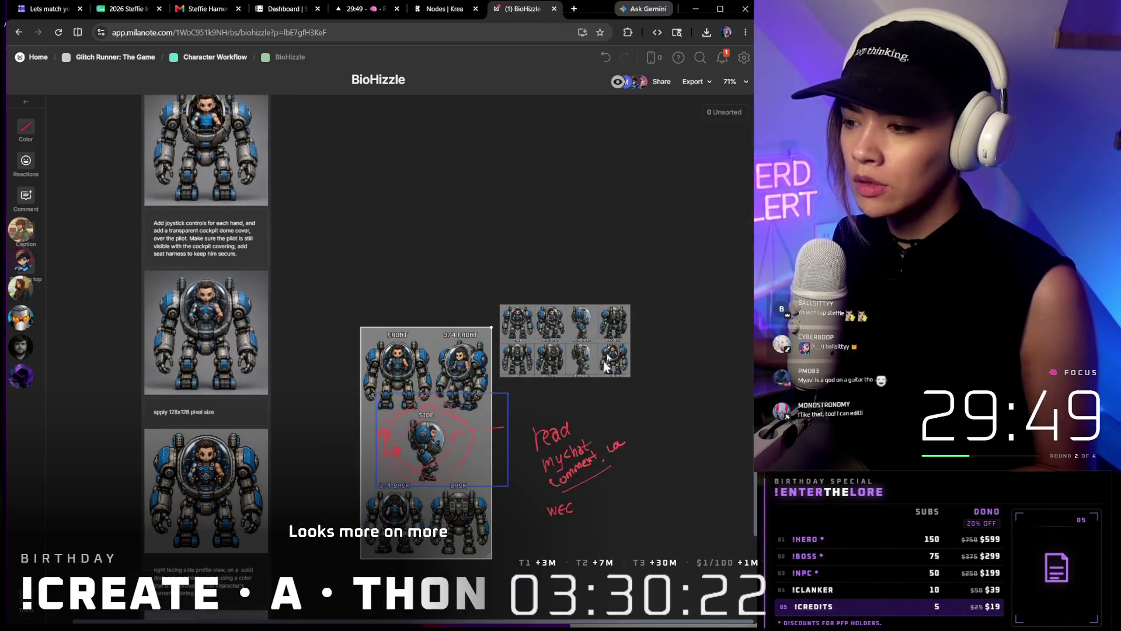
scroll(598, 367, "up", 4)
scroll(530, 364, "up", 4)
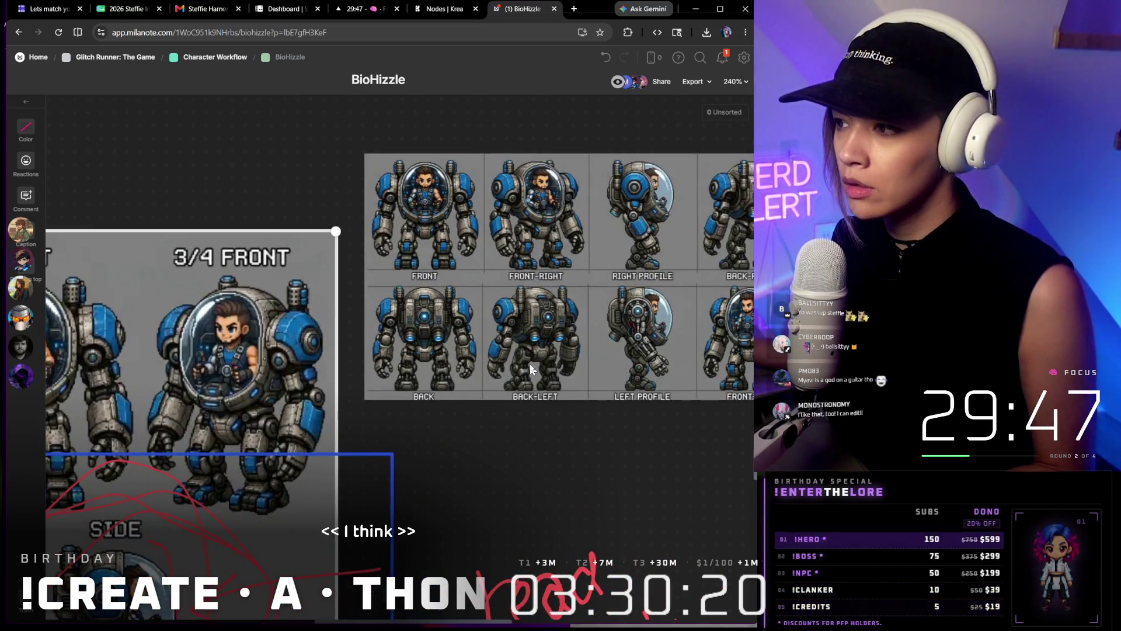
scroll(530, 408, "down", 5)
scroll(629, 268, "up", 4)
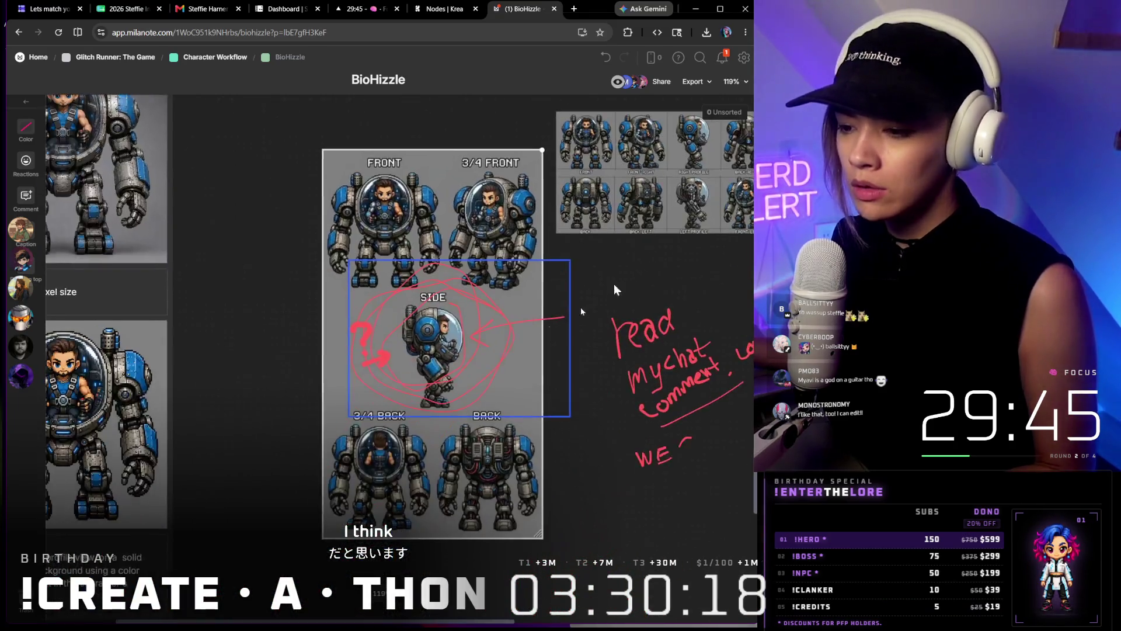
scroll(424, 344, "up", 4)
scroll(456, 315, "up", 2)
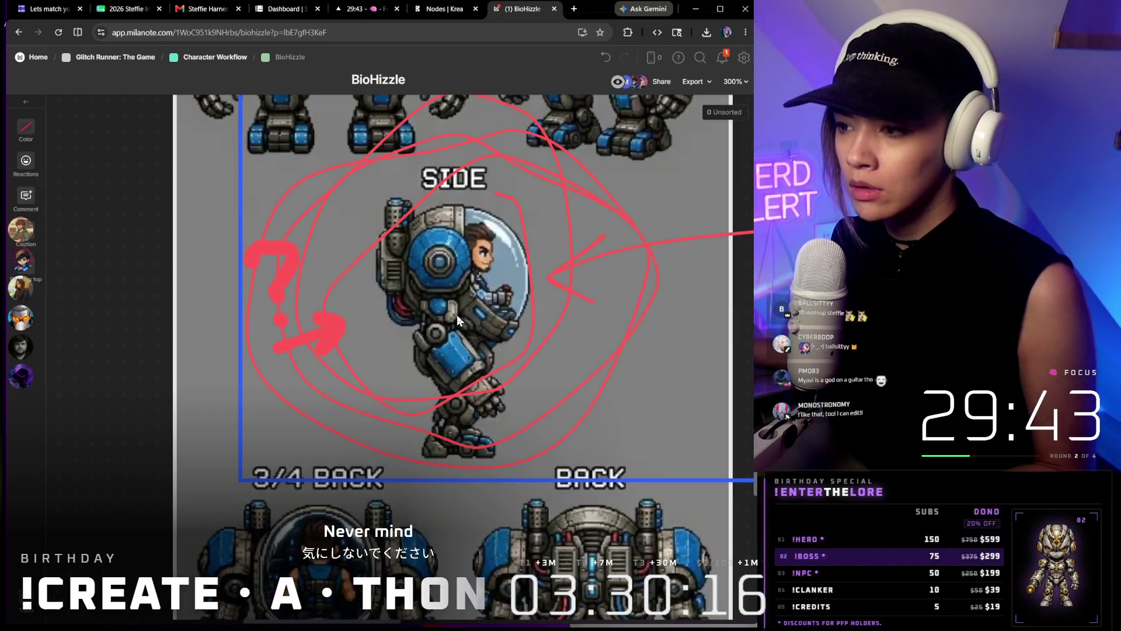
scroll(456, 315, "down", 4)
scroll(456, 315, "down", 4)
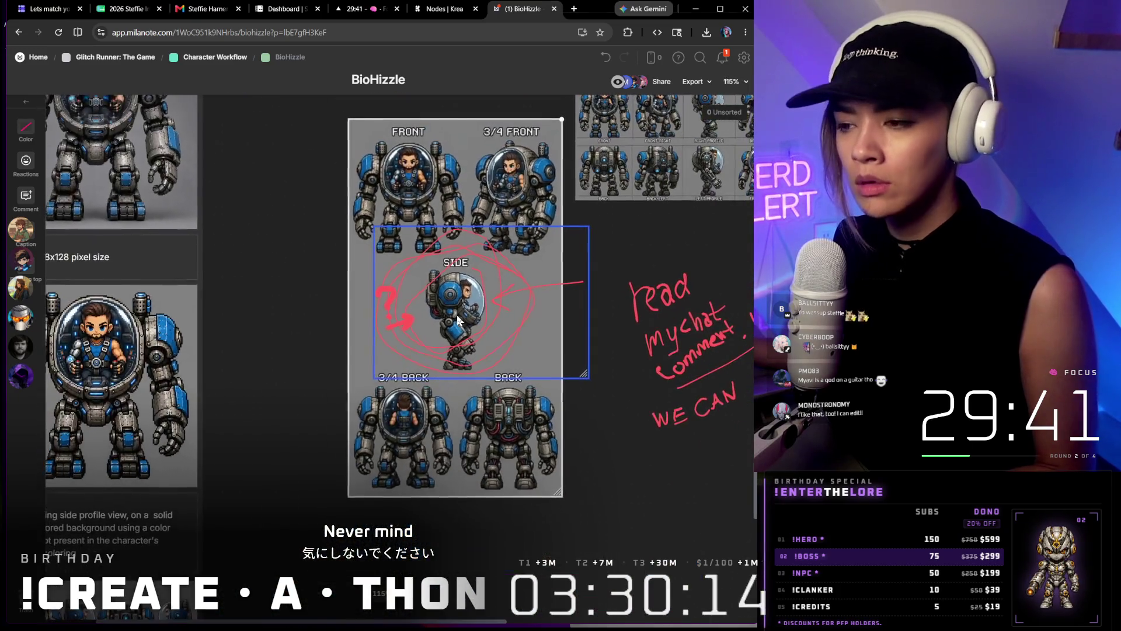
scroll(456, 315, "down", 3)
scroll(456, 314, "up", 2)
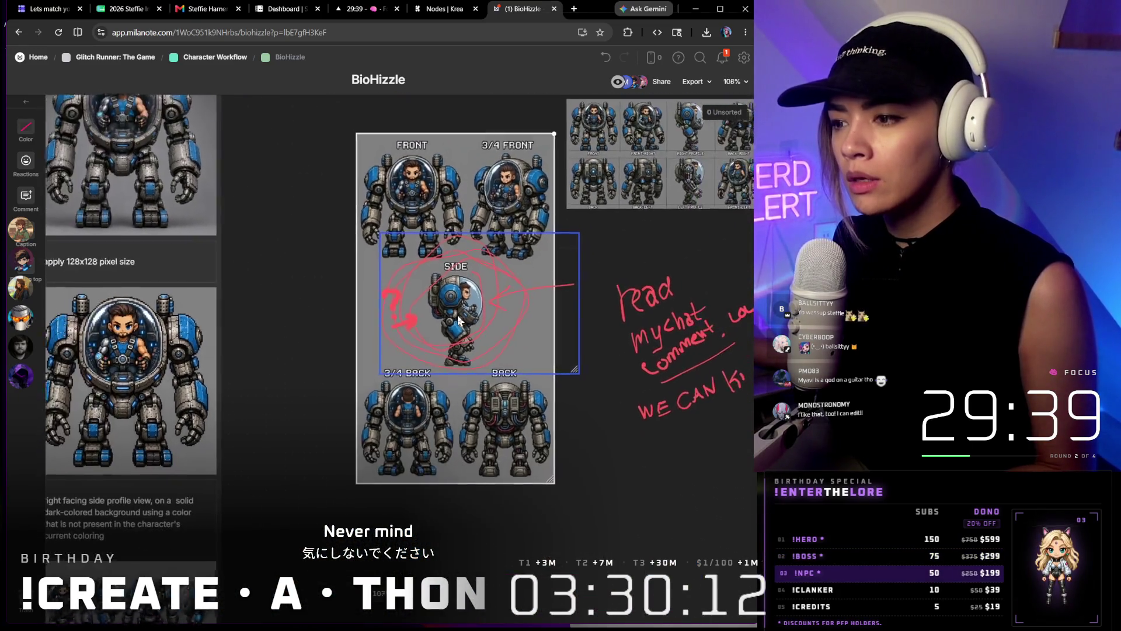
scroll(456, 314, "up", 3)
scroll(525, 280, "up", 3)
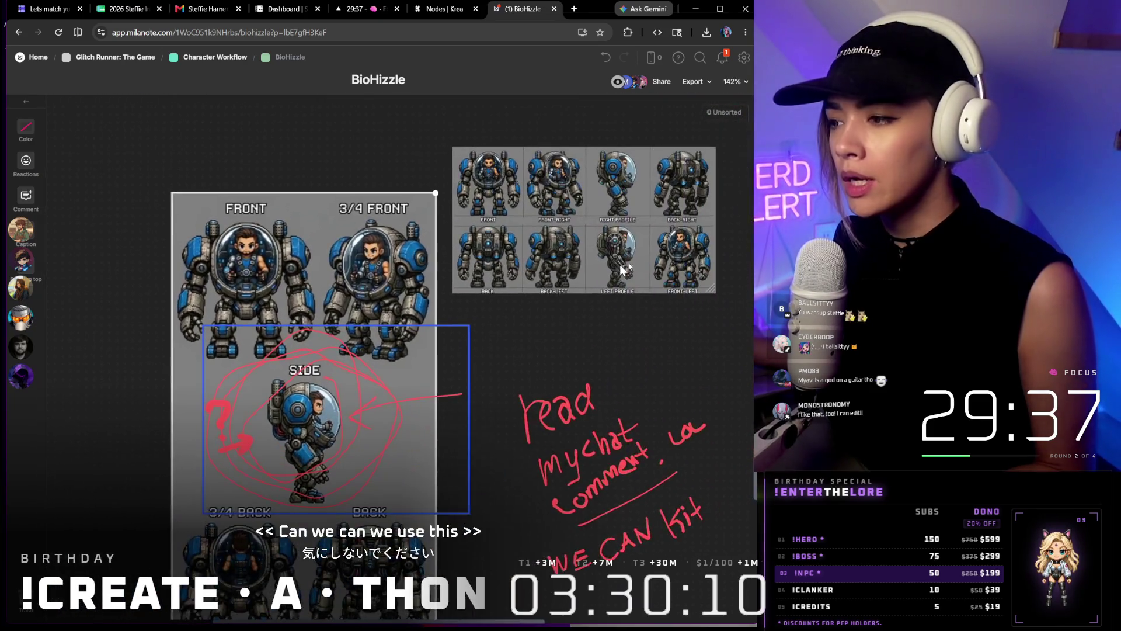
scroll(619, 241, "up", 3)
scroll(619, 242, "up", 1)
scroll(540, 273, "up", 3)
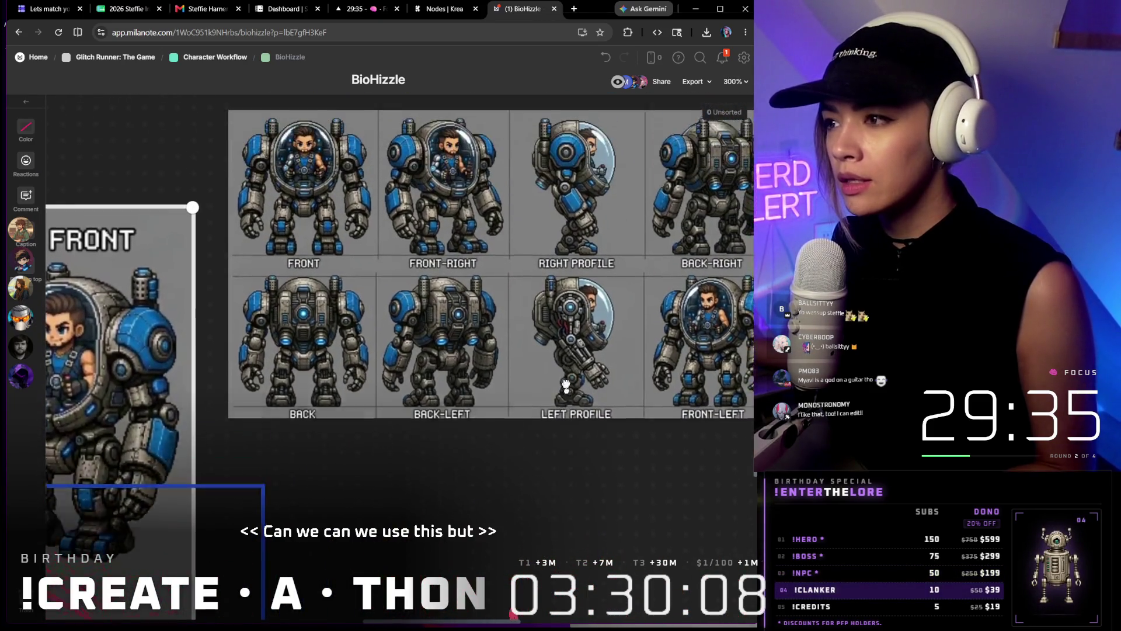
scroll(561, 263, "down", 3)
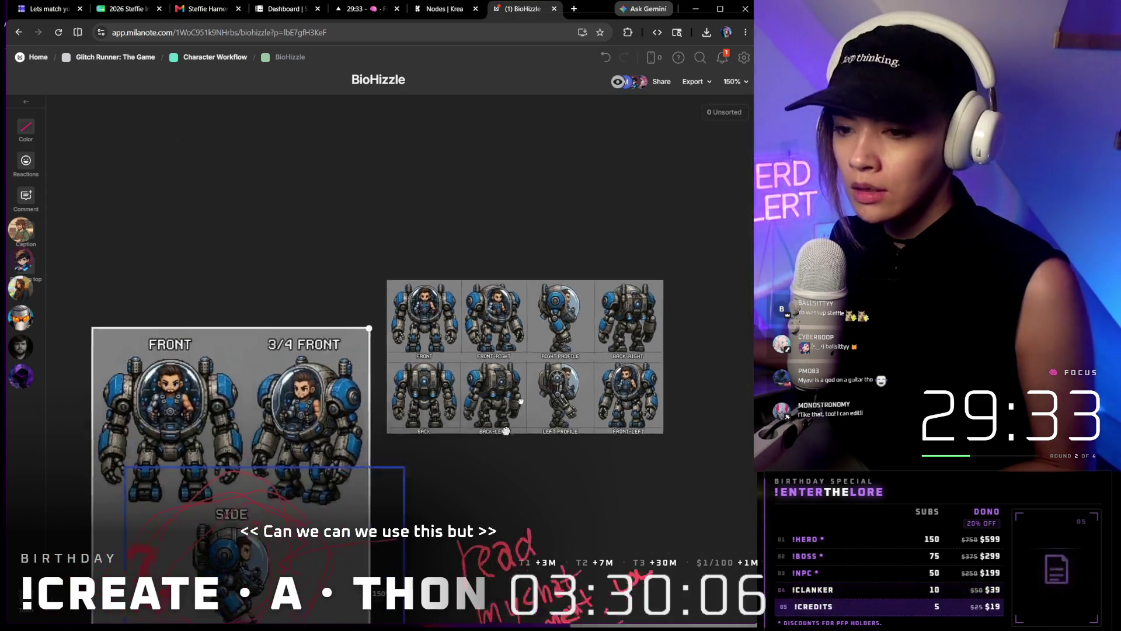
scroll(613, 281, "down", 3)
scroll(581, 478, "down", 3)
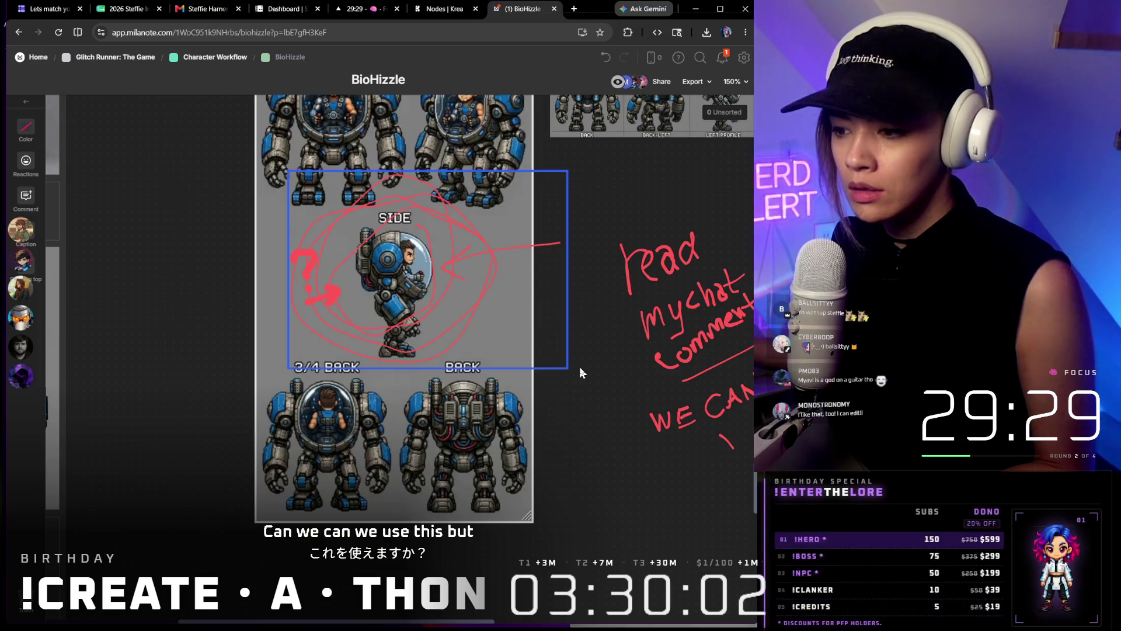
left_click_drag(579, 372, 428, 345)
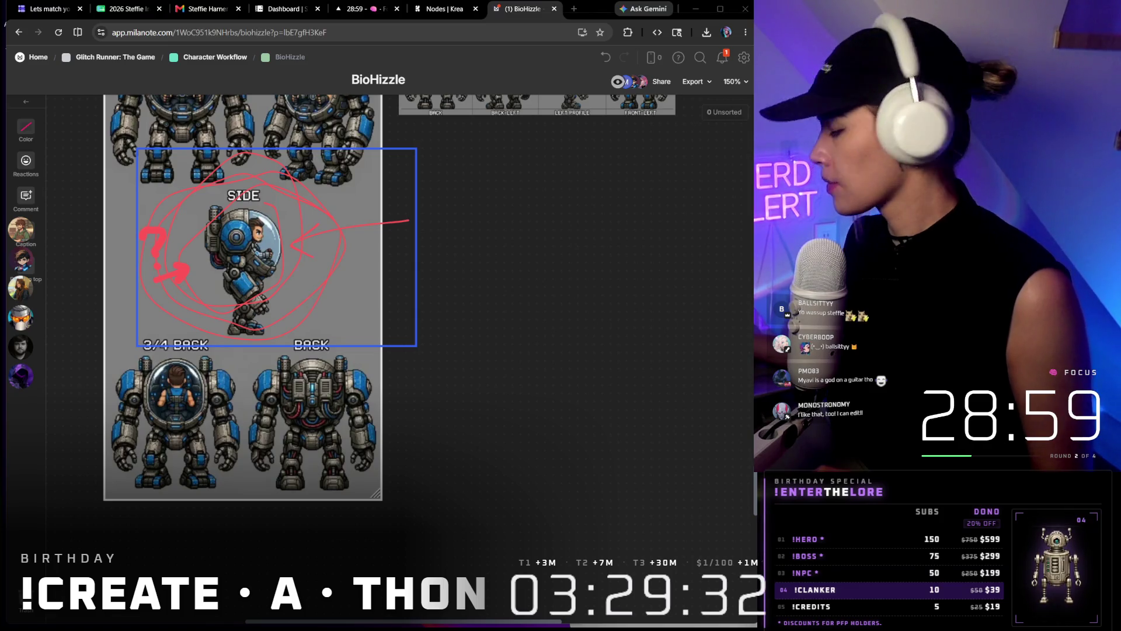
scroll(435, 359, "up", 5)
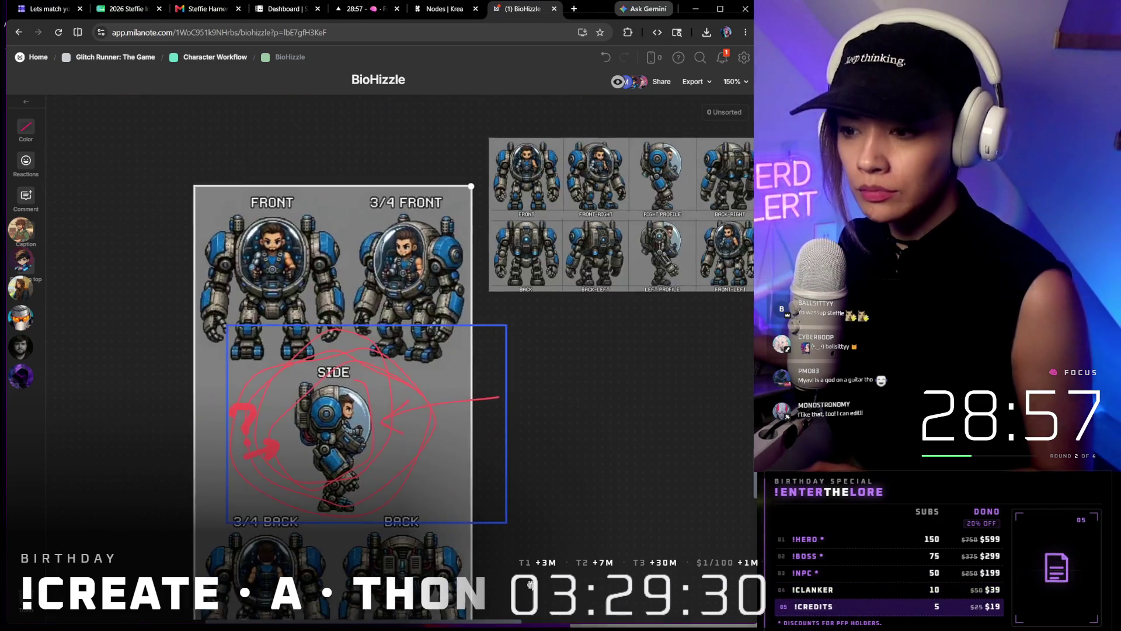
scroll(596, 428, "down", 3)
scroll(597, 429, "down", 3)
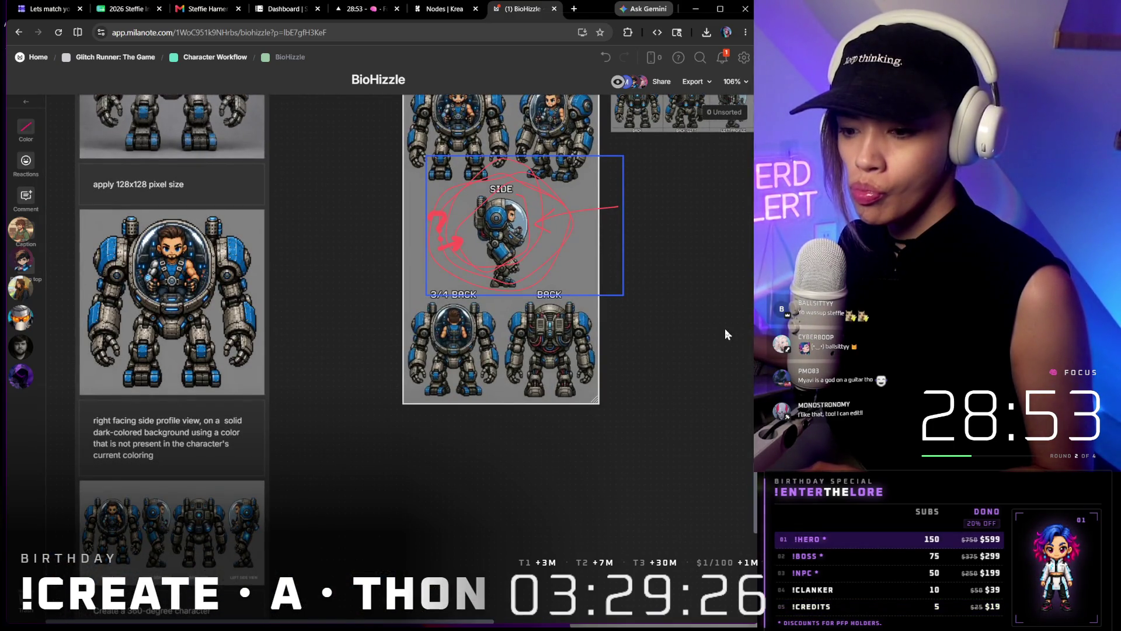
scroll(724, 328, "down", 4)
scroll(406, 372, "up", 4)
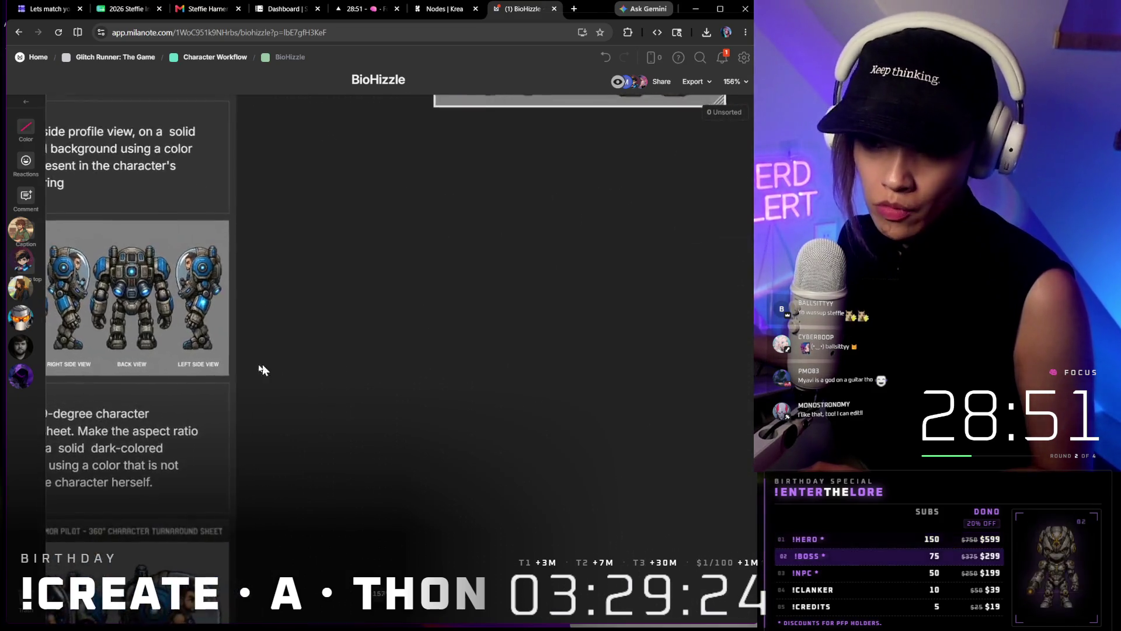
left_click_drag(266, 365, 508, 332)
scroll(124, 251, "up", 5)
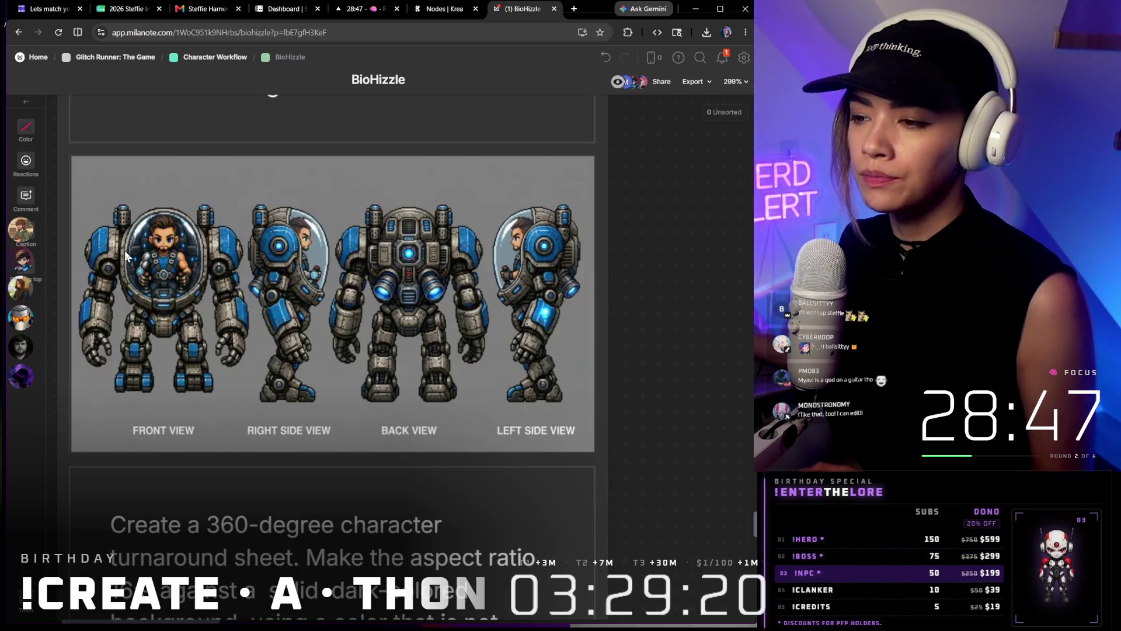
scroll(238, 224, "down", 4)
scroll(239, 223, "down", 3)
scroll(241, 232, "down", 4)
scroll(241, 231, "down", 4)
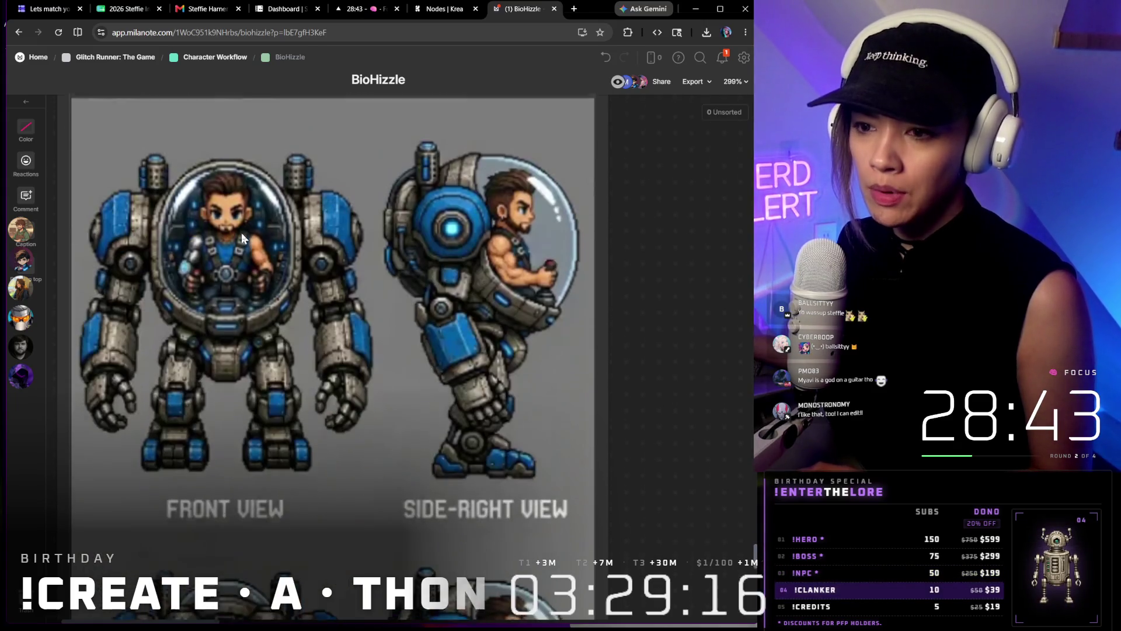
scroll(240, 233, "down", 5)
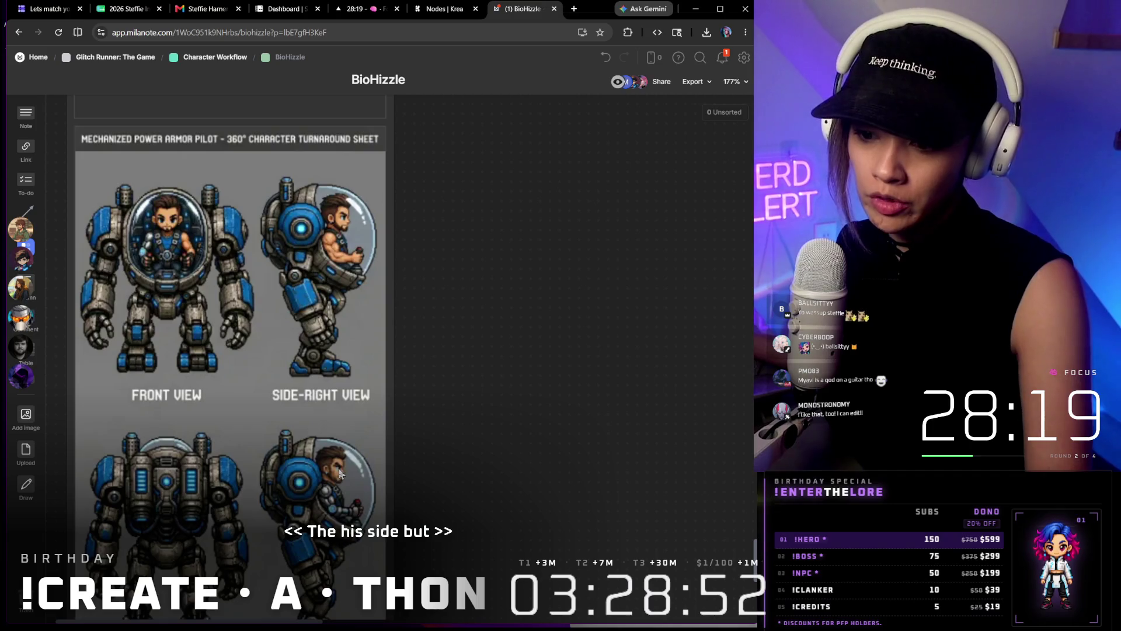
scroll(339, 473, "down", 2)
scroll(180, 409, "up", 1)
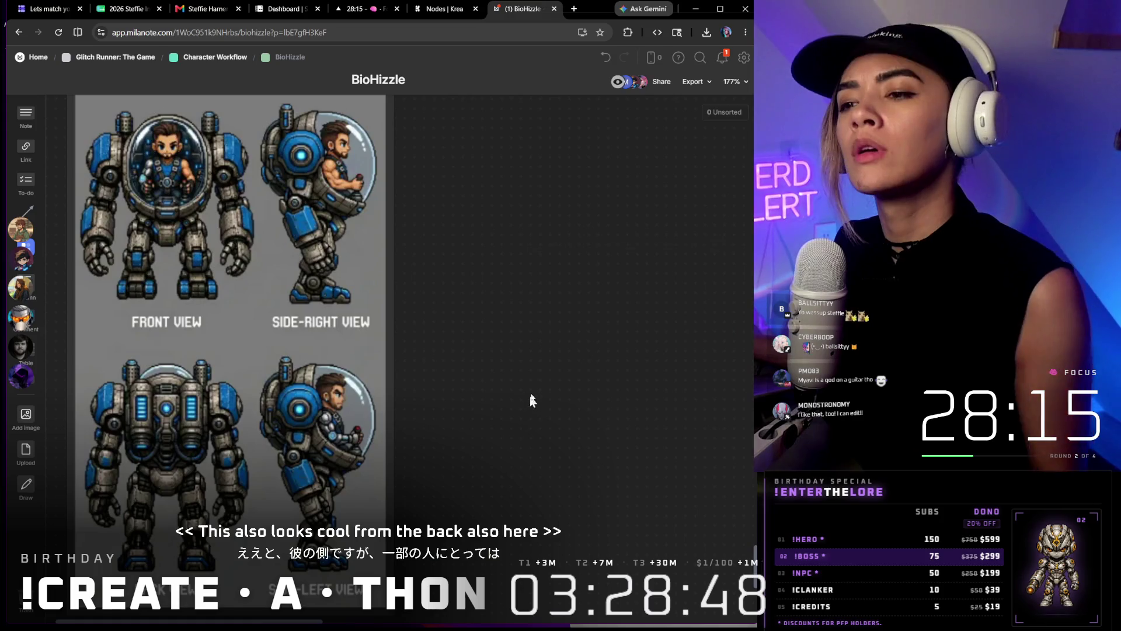
scroll(532, 383, "down", 2)
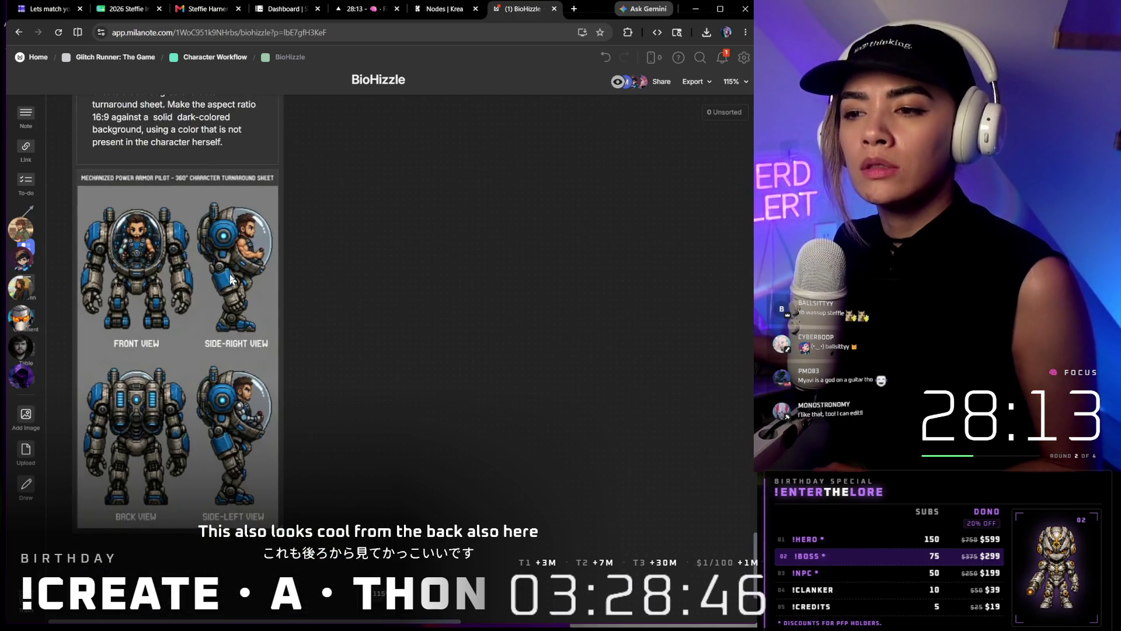
scroll(277, 246, "down", 2)
scroll(277, 247, "up", 5)
scroll(297, 289, "up", 5)
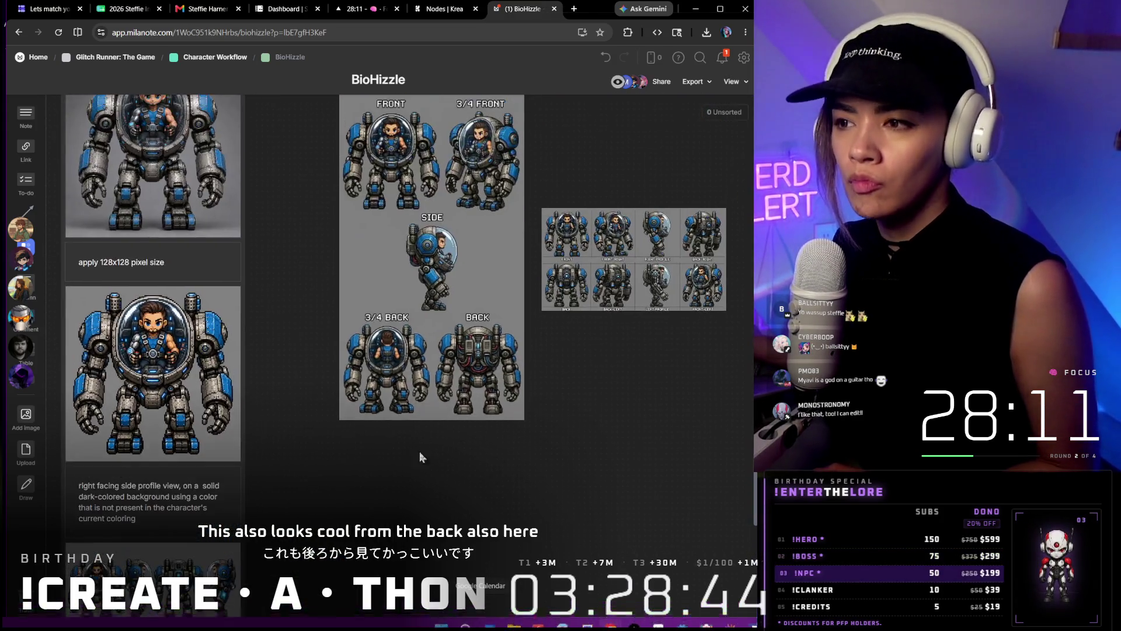
scroll(325, 333, "up", 3)
scroll(324, 332, "up", 1)
scroll(453, 257, "up", 4)
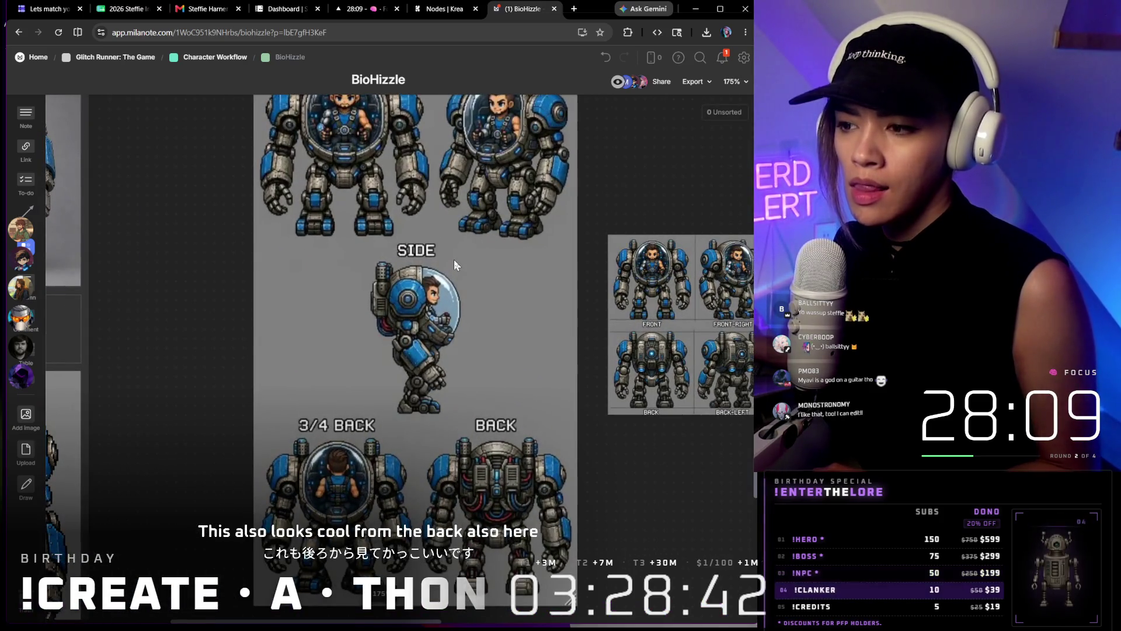
scroll(455, 260, "down", 1)
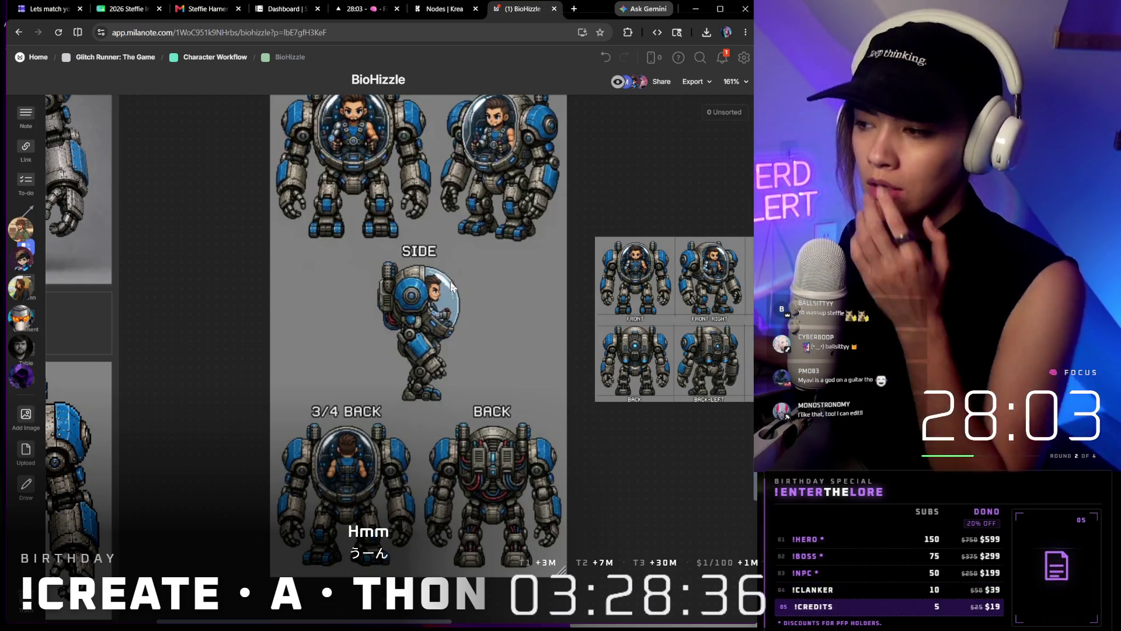
scroll(452, 288, "right", 5)
scroll(578, 378, "up", 3)
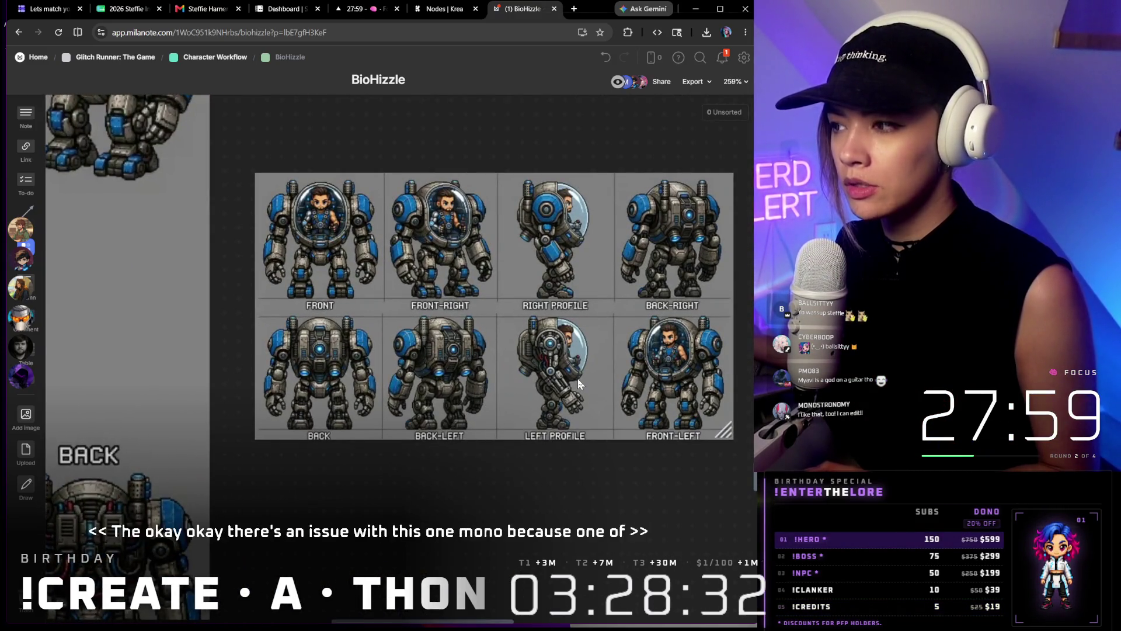
scroll(577, 379, "down", 5)
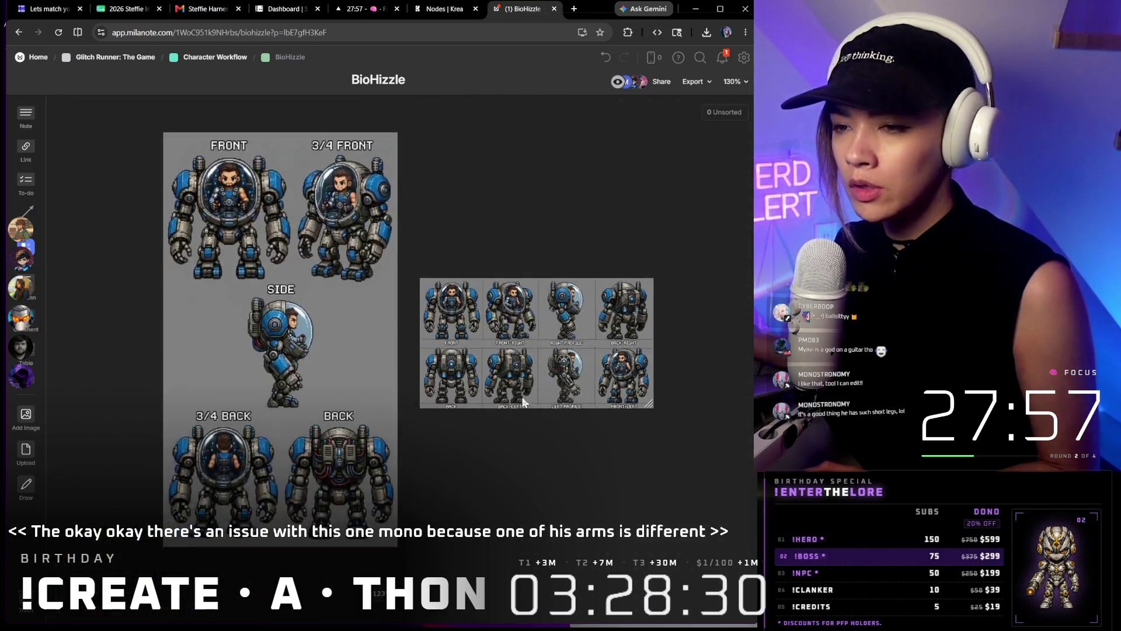
scroll(577, 379, "down", 5)
scroll(161, 335, "up", 4)
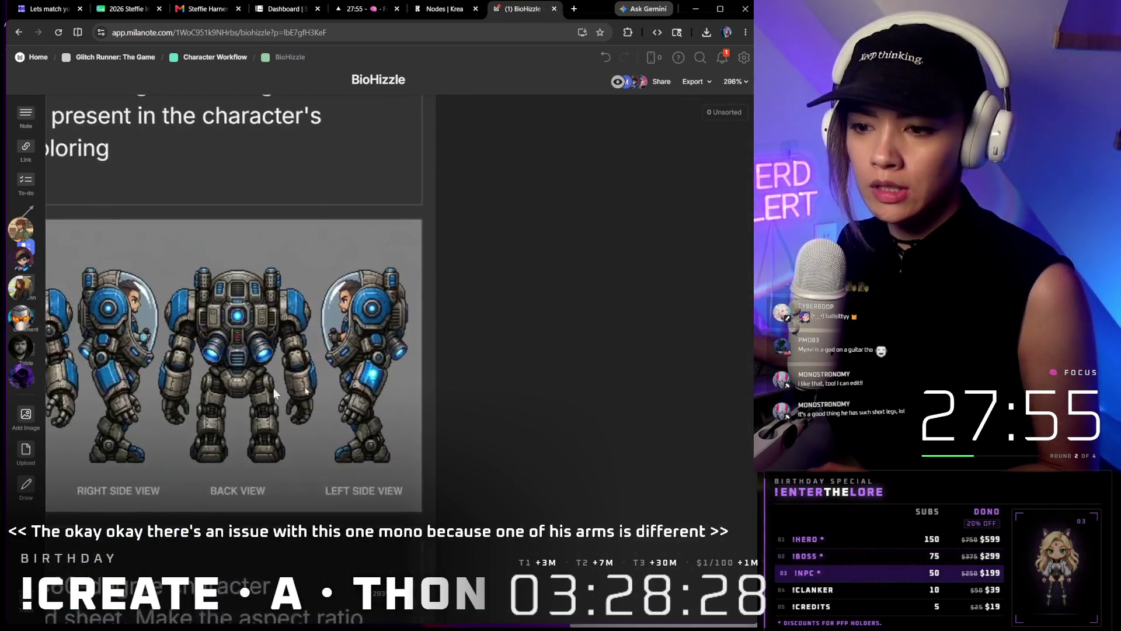
scroll(307, 289, "up", 4)
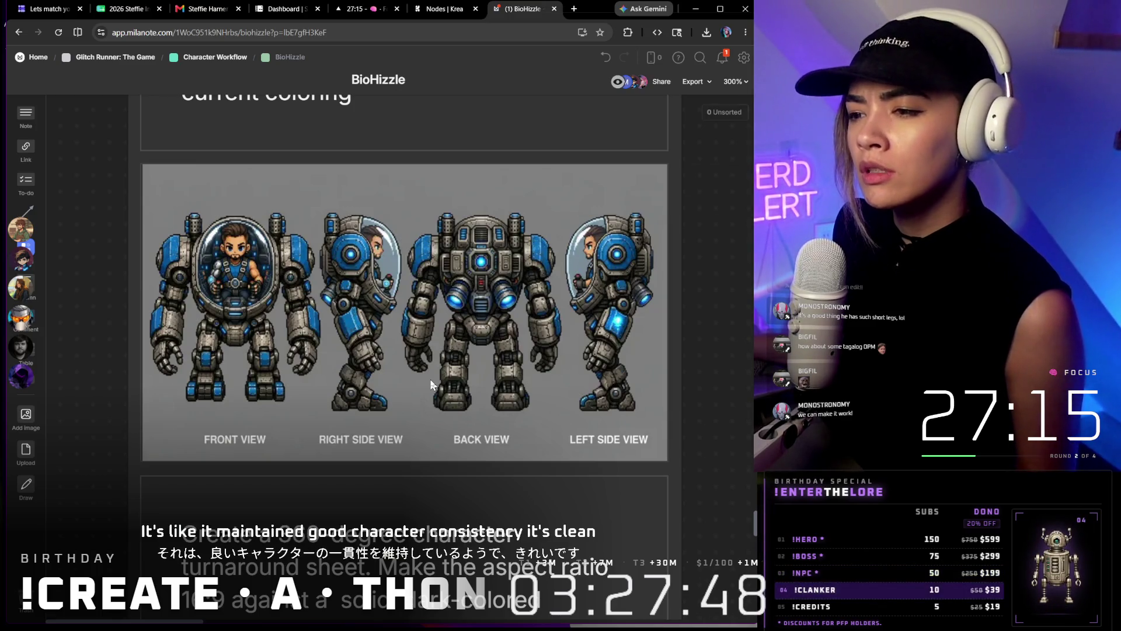
scroll(430, 379, "down", 3)
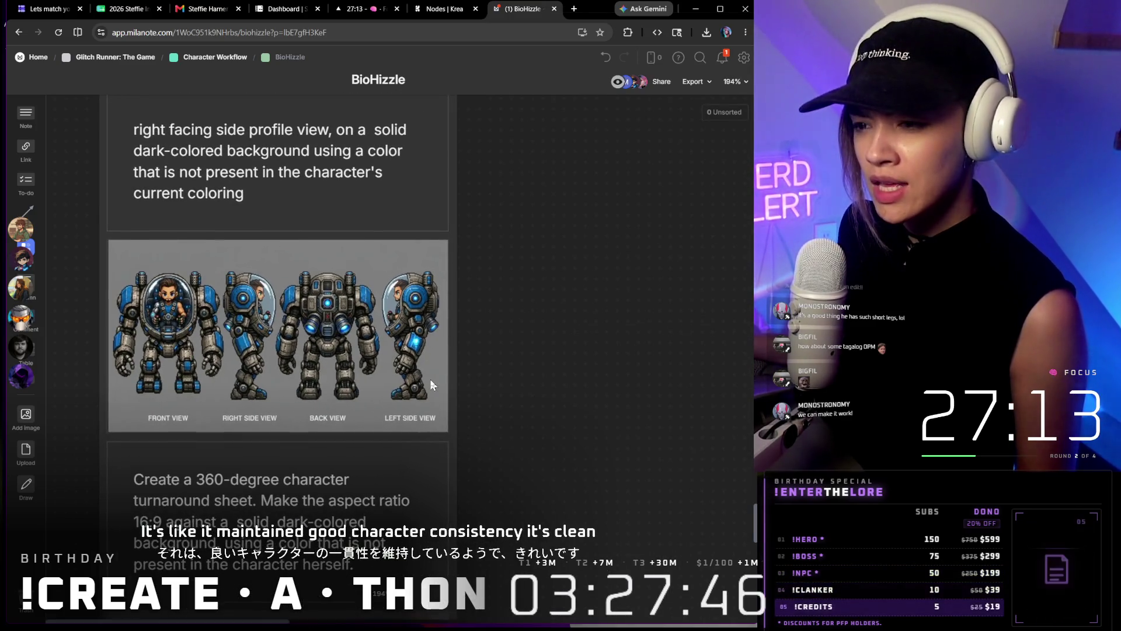
scroll(326, 343, "up", 3)
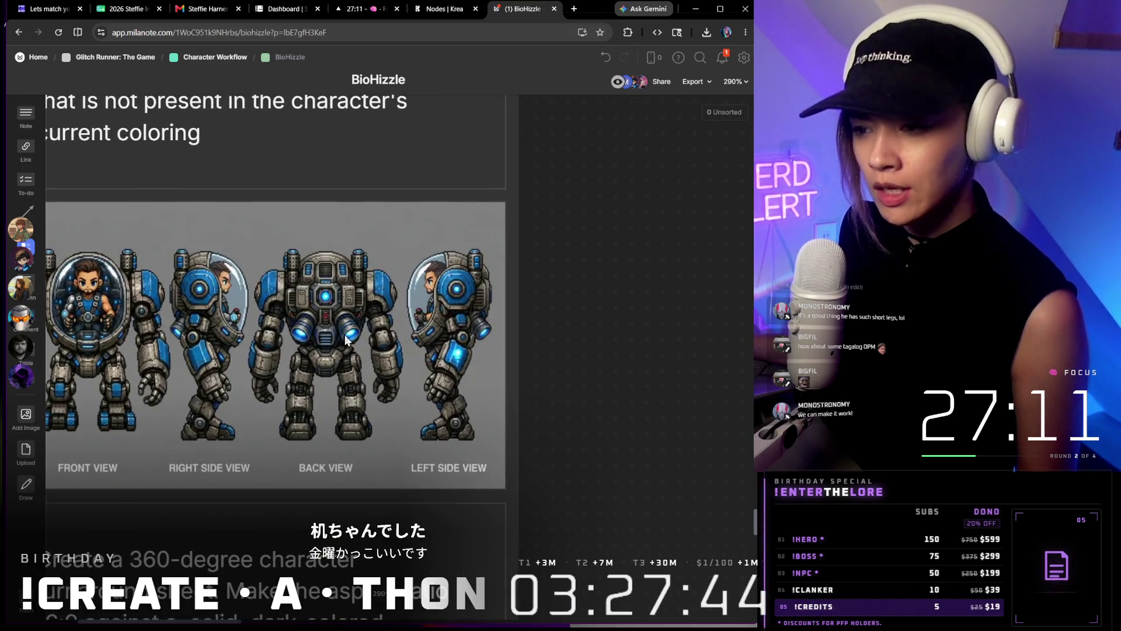
scroll(516, 383, "down", 5)
scroll(516, 383, "down", 5)
mouse_move(449, 335)
left_mouse_down()
mouse_move(449, 492)
mouse_move(450, 473)
left_mouse_up()
scroll(377, 378, "up", 3)
scroll(377, 377, "up", 4)
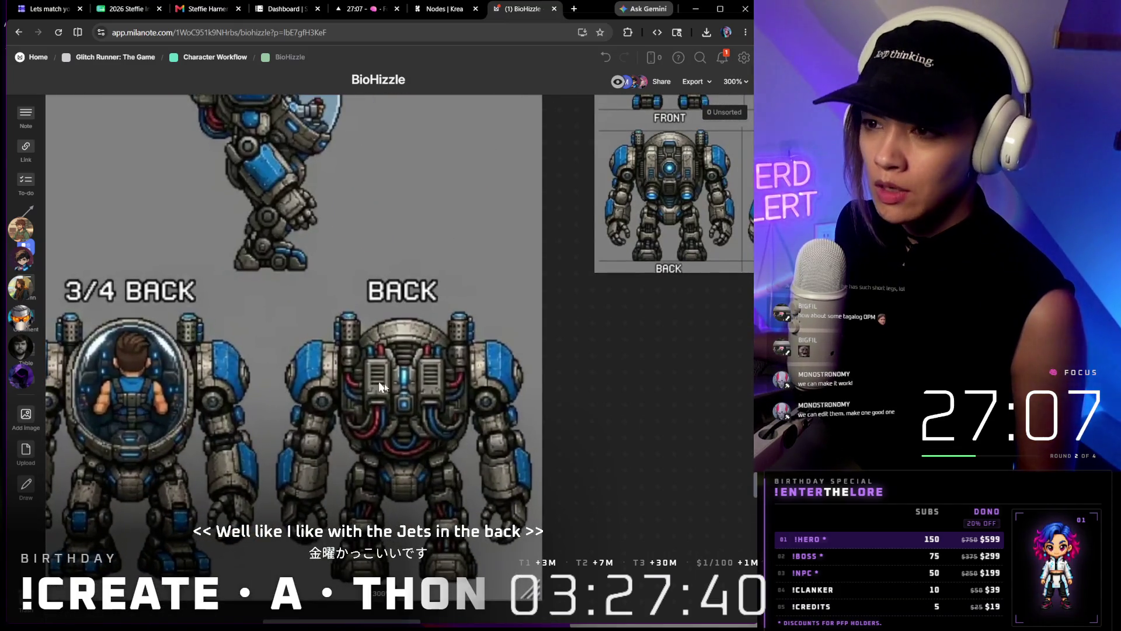
scroll(455, 419, "down", 4)
scroll(455, 419, "down", 4)
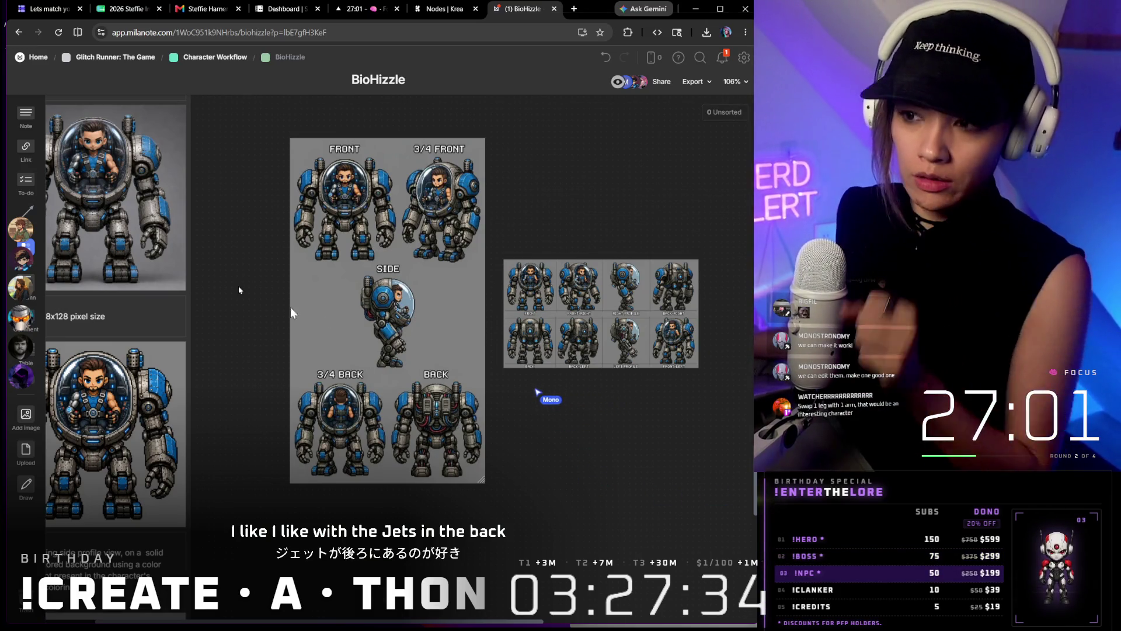
scroll(199, 246, "down", 1)
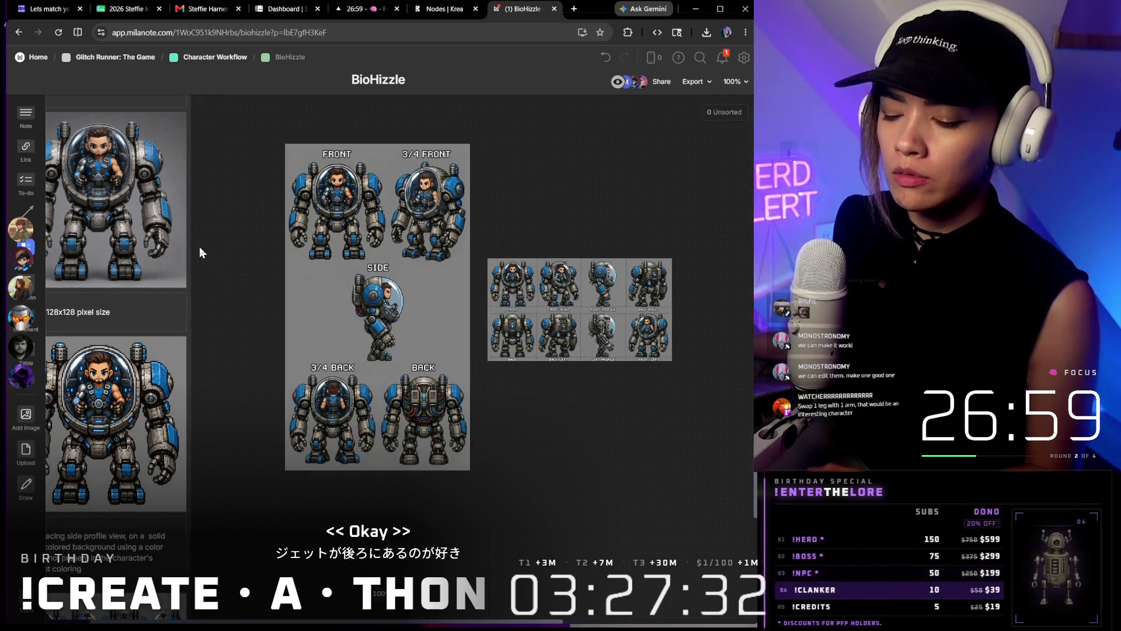
scroll(382, 392, "up", 5)
scroll(475, 516, "up", 5)
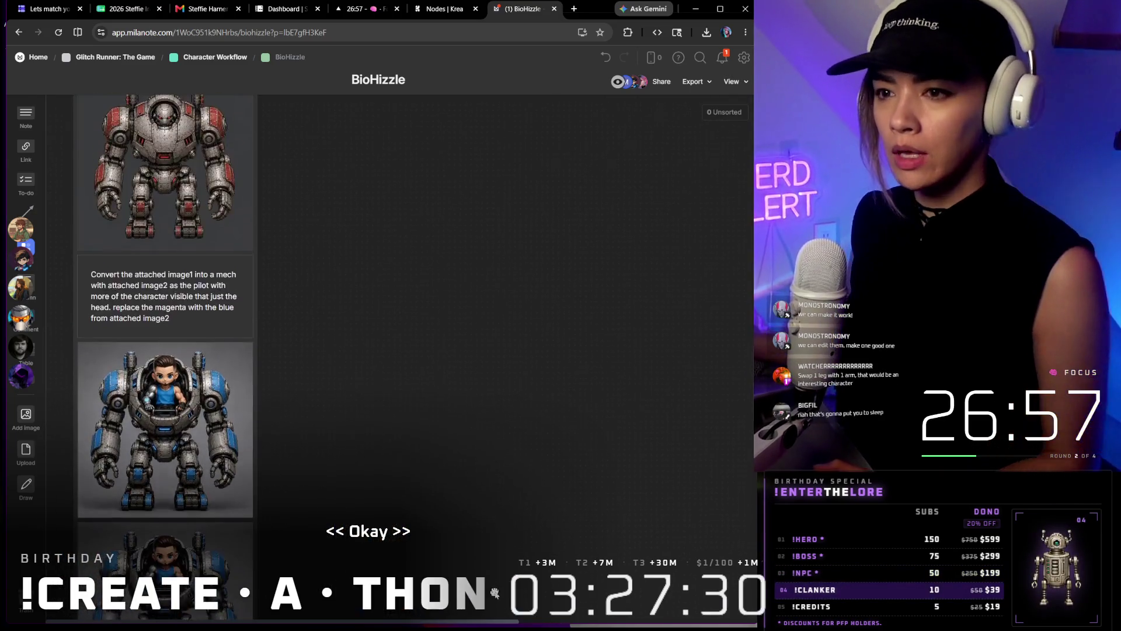
scroll(442, 436, "up", 4)
scroll(440, 434, "up", 4)
scroll(438, 421, "up", 4)
scroll(437, 412, "up", 4)
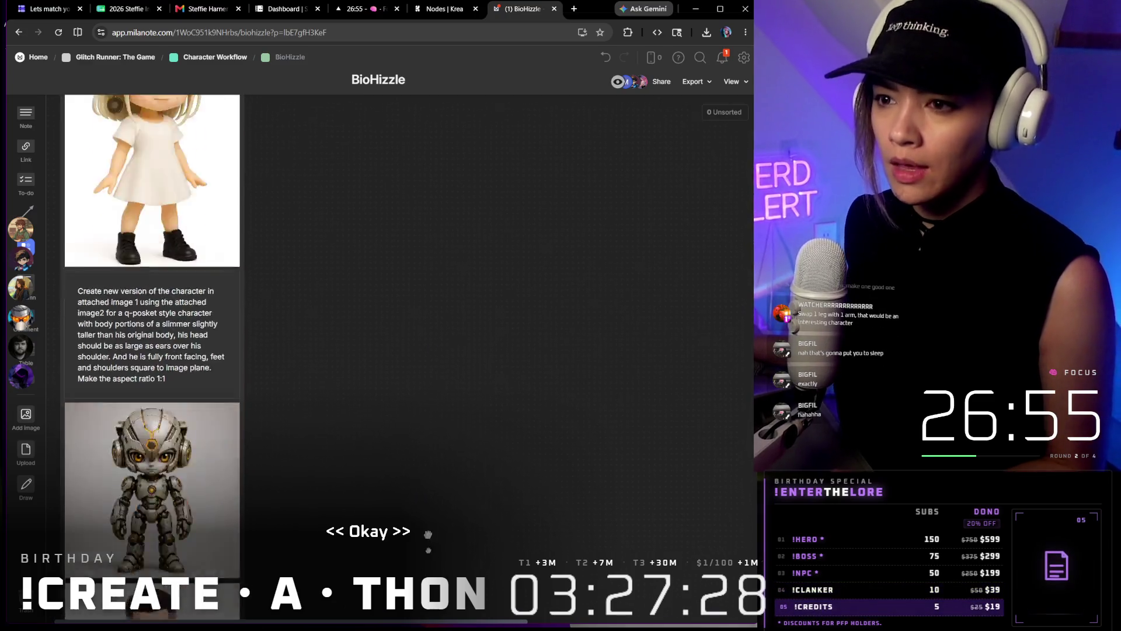
scroll(484, 435, "up", 4)
scroll(483, 435, "up", 4)
scroll(484, 435, "up", 4)
mouse_move(561, 377)
left_mouse_down()
mouse_move(517, 423)
mouse_move(560, 376)
left_mouse_up()
scroll(547, 367, "down", 5)
scroll(548, 366, "down", 5)
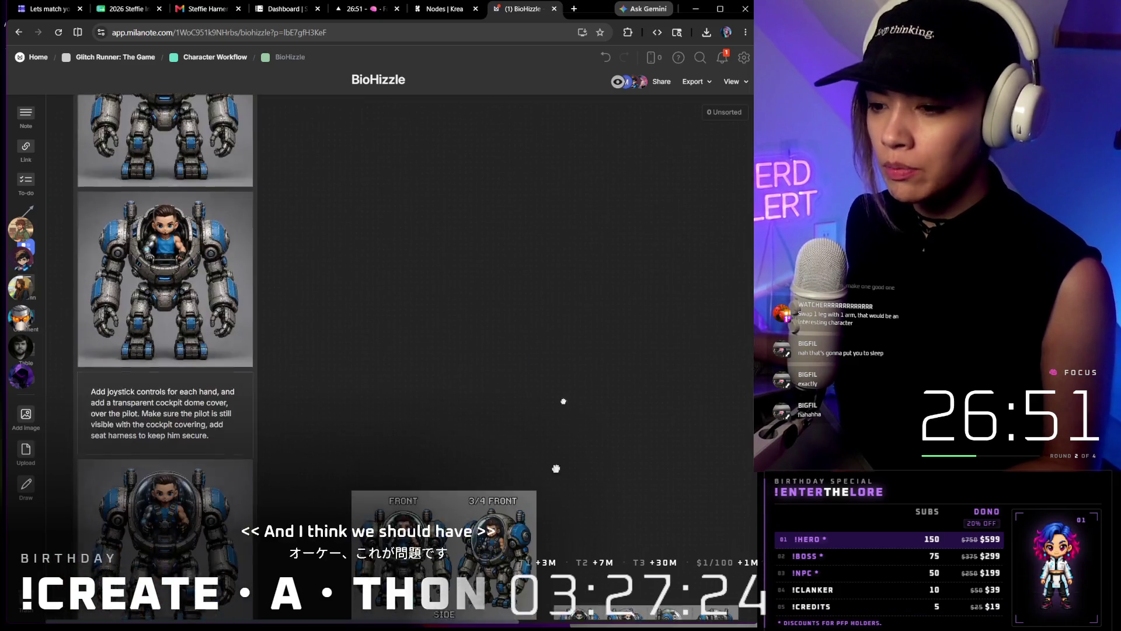
scroll(560, 377, "down", 5)
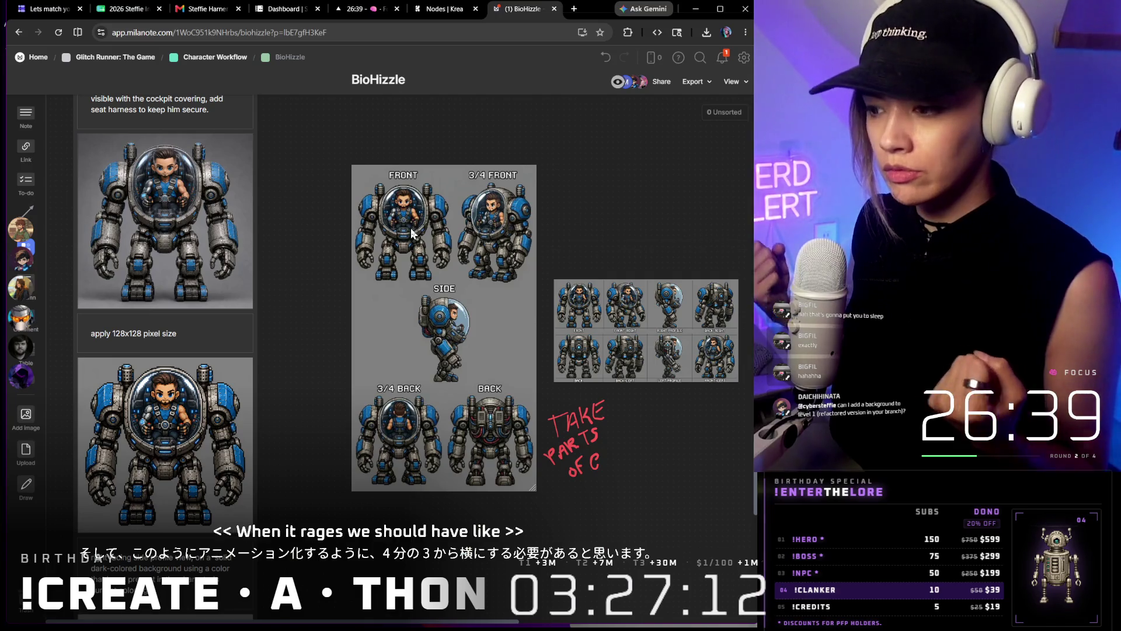
scroll(411, 234, "down", 2)
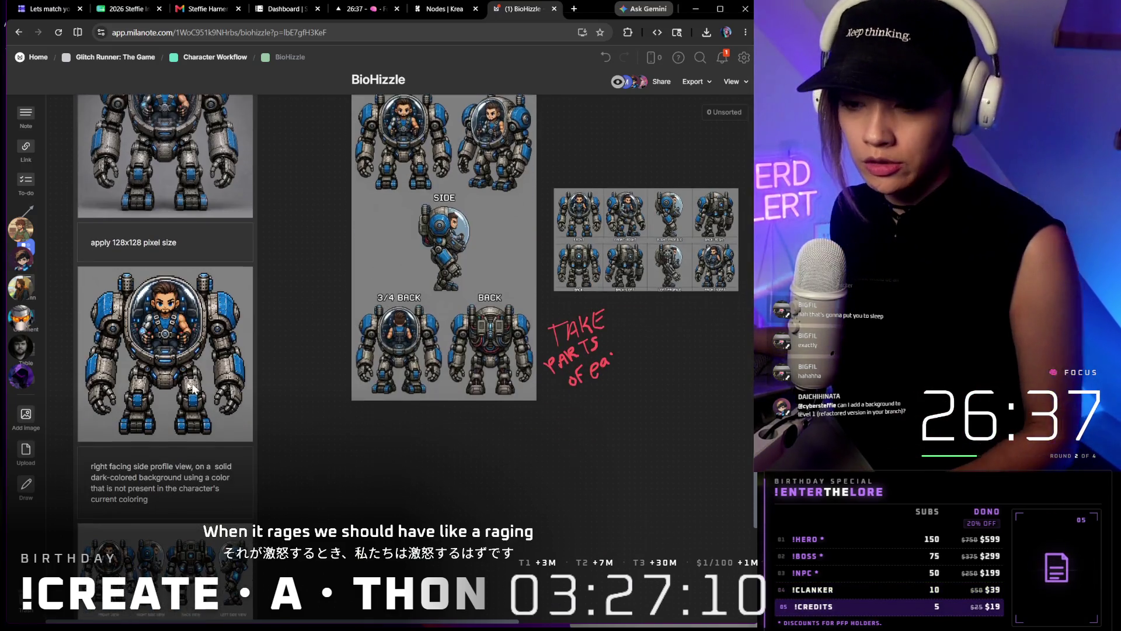
Remove the handwritten 'TAKE PARTS of each' note from the BioHizzle comparison
left_click(193, 301)
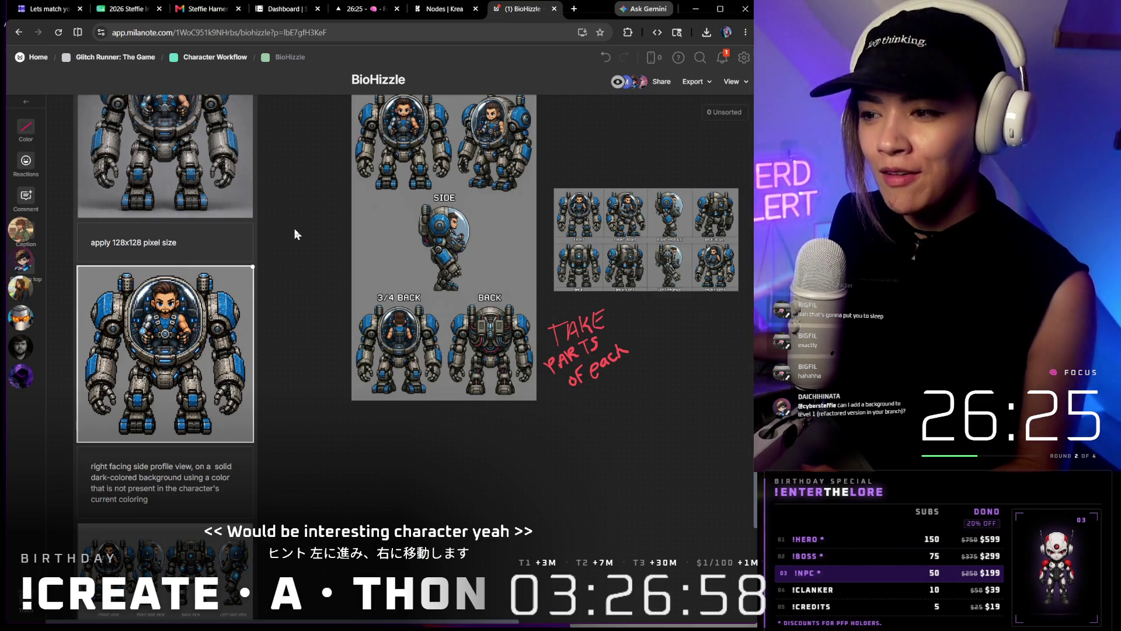
scroll(300, 220, "right", 2)
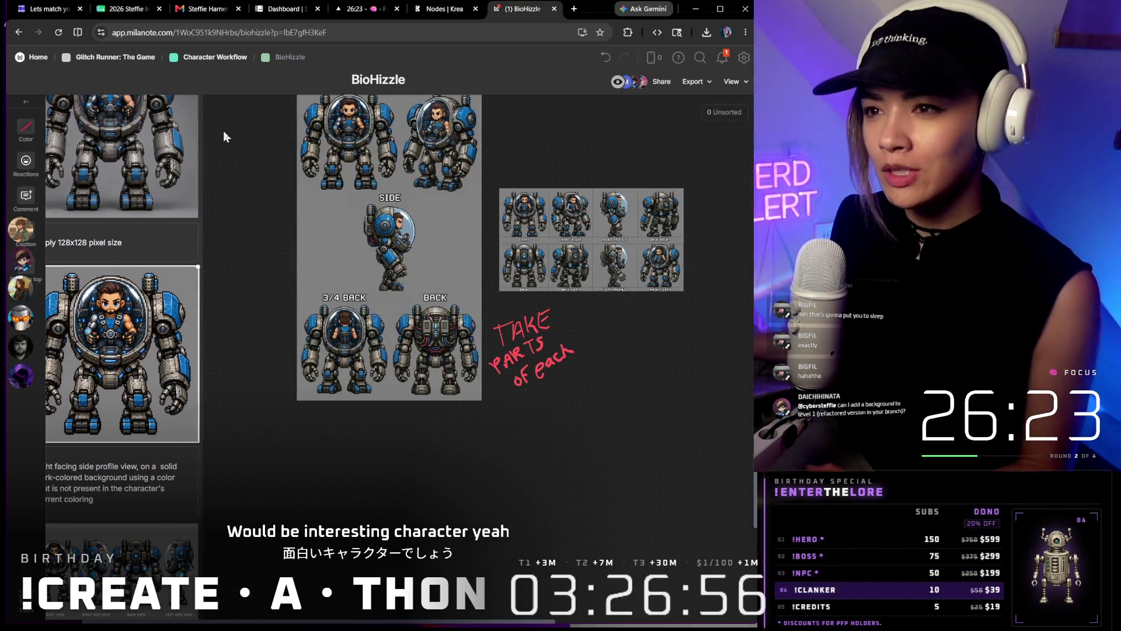
left_click(516, 377)
scroll(515, 411, "up", 4)
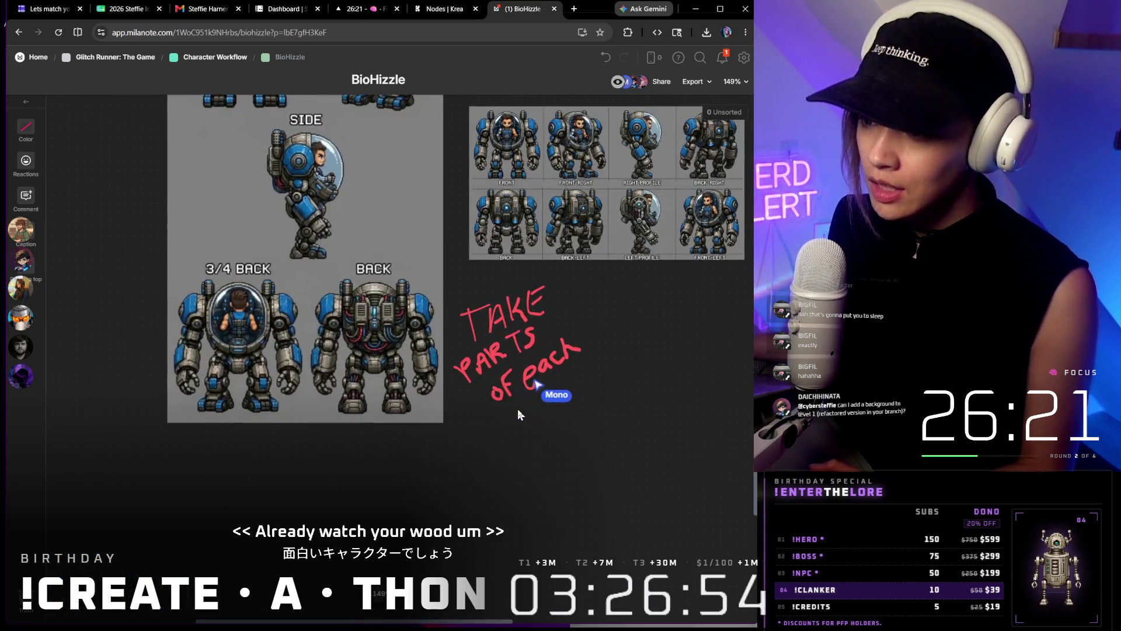
key("Delete")
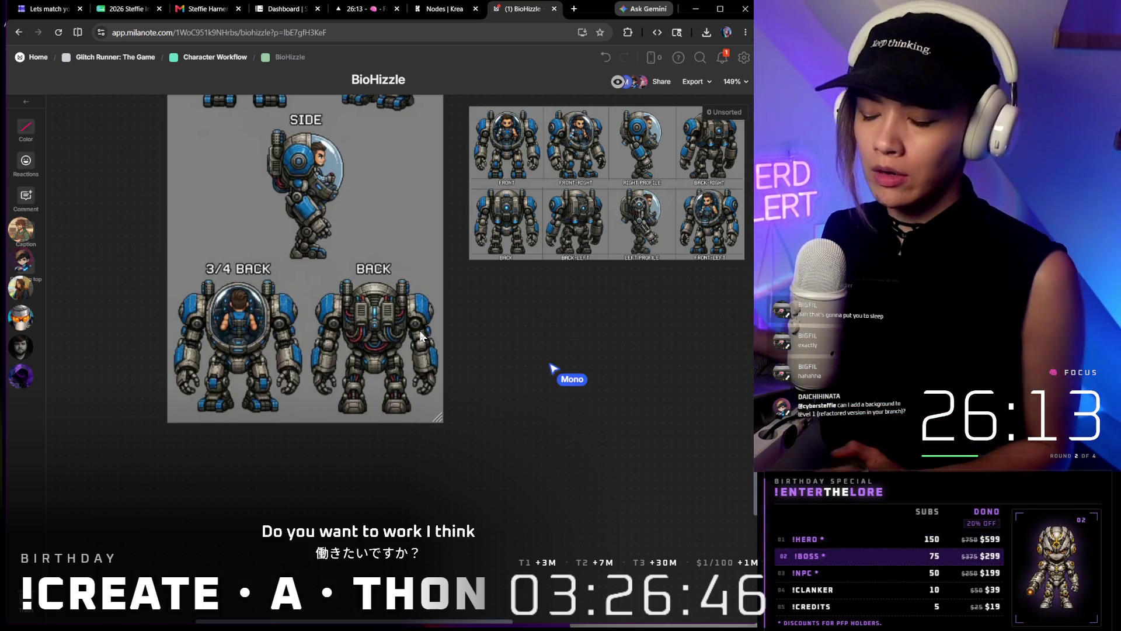
scroll(420, 337, "down", 2)
scroll(392, 300, "down", 4)
Return past the prompt-note column and enter the Clanker board
left_click_drag(394, 368, 502, 488)
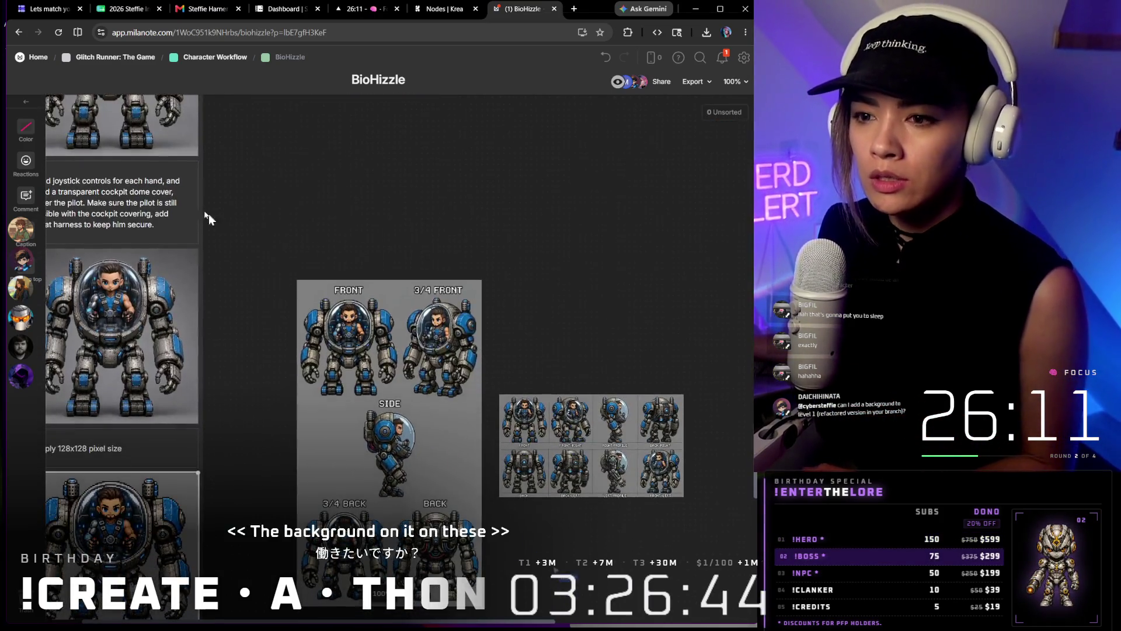
scroll(307, 262, "up", 8)
scroll(307, 263, "up", 6)
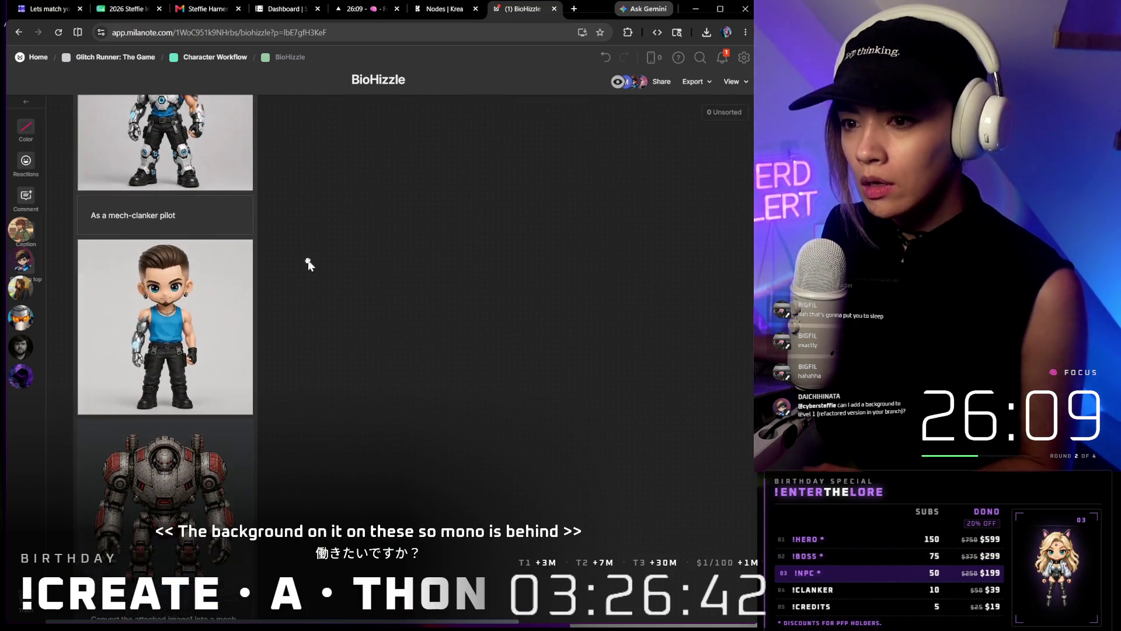
scroll(305, 260, "up", 5)
scroll(341, 479, "up", 5)
scroll(340, 478, "up", 5)
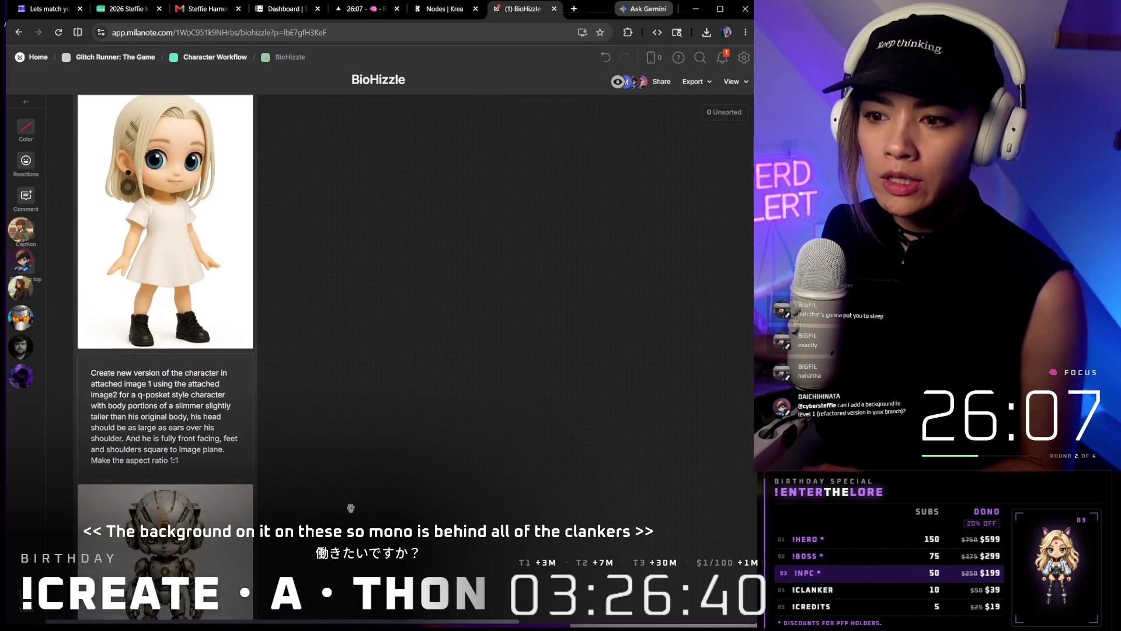
scroll(328, 408, "up", 5)
scroll(327, 408, "up", 3)
scroll(325, 272, "down", 5)
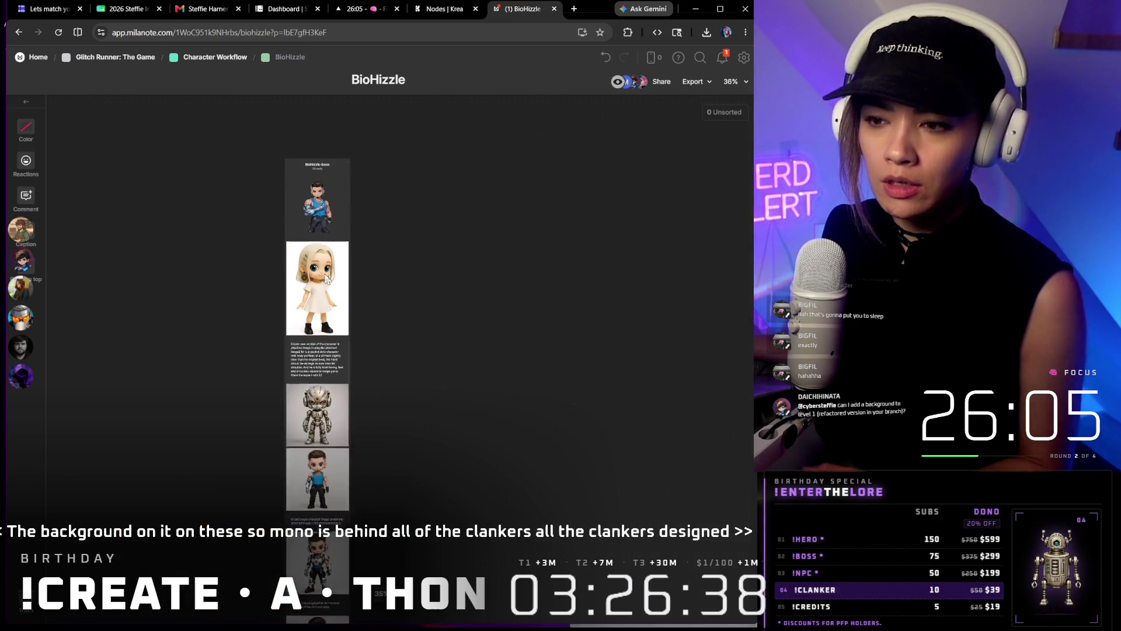
scroll(324, 272, "down", 5)
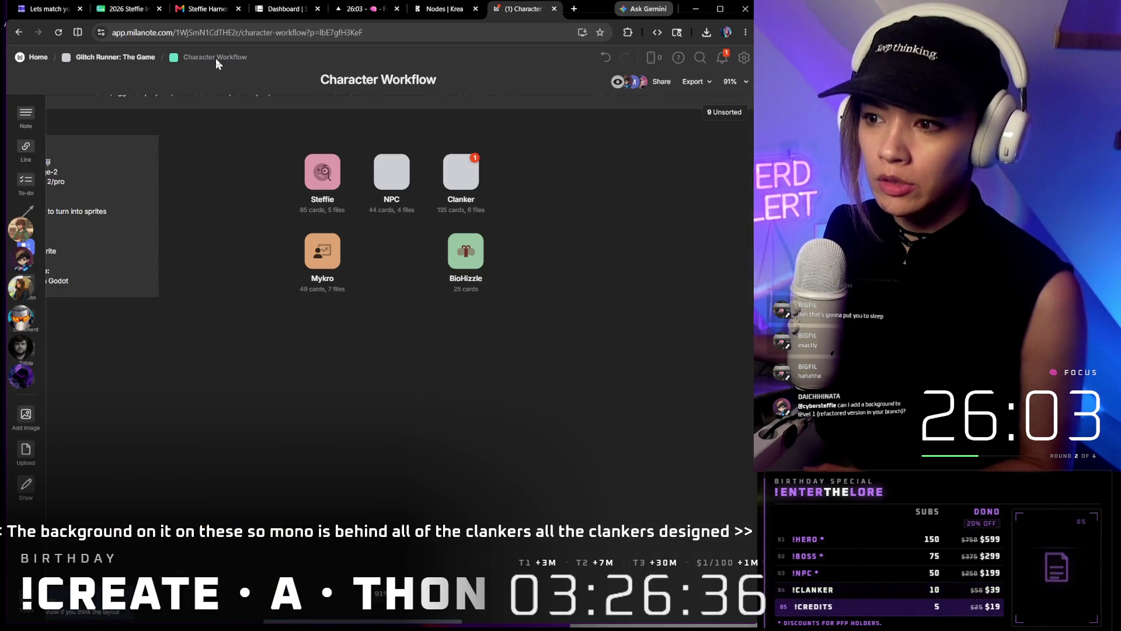
double_click(462, 181)
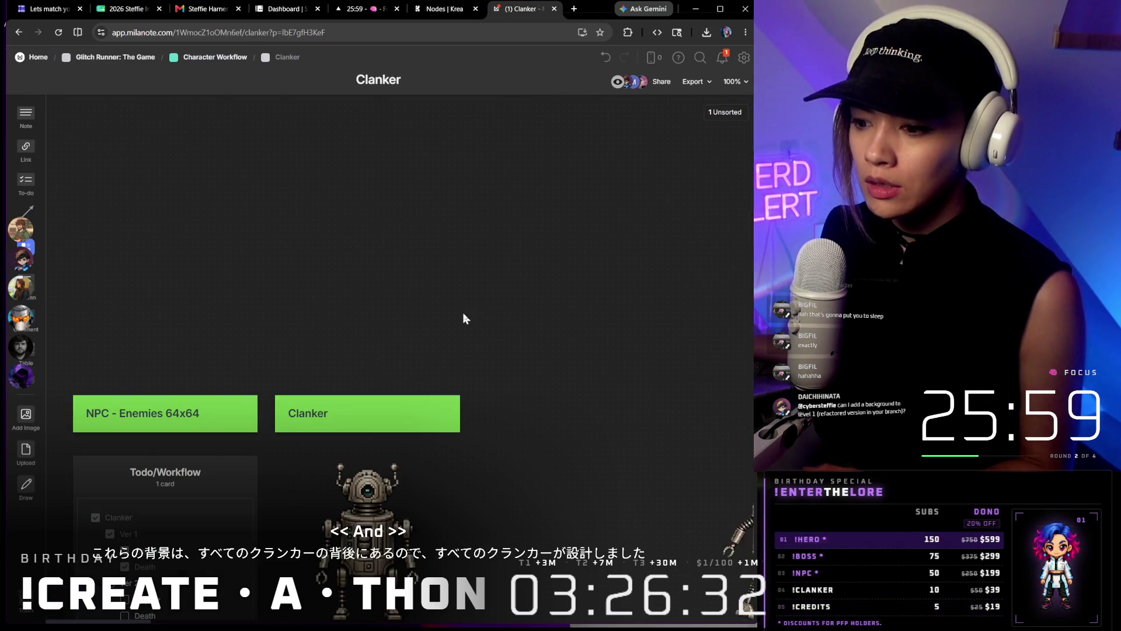
scroll(463, 312, "down", 5)
scroll(463, 312, "down", 5)
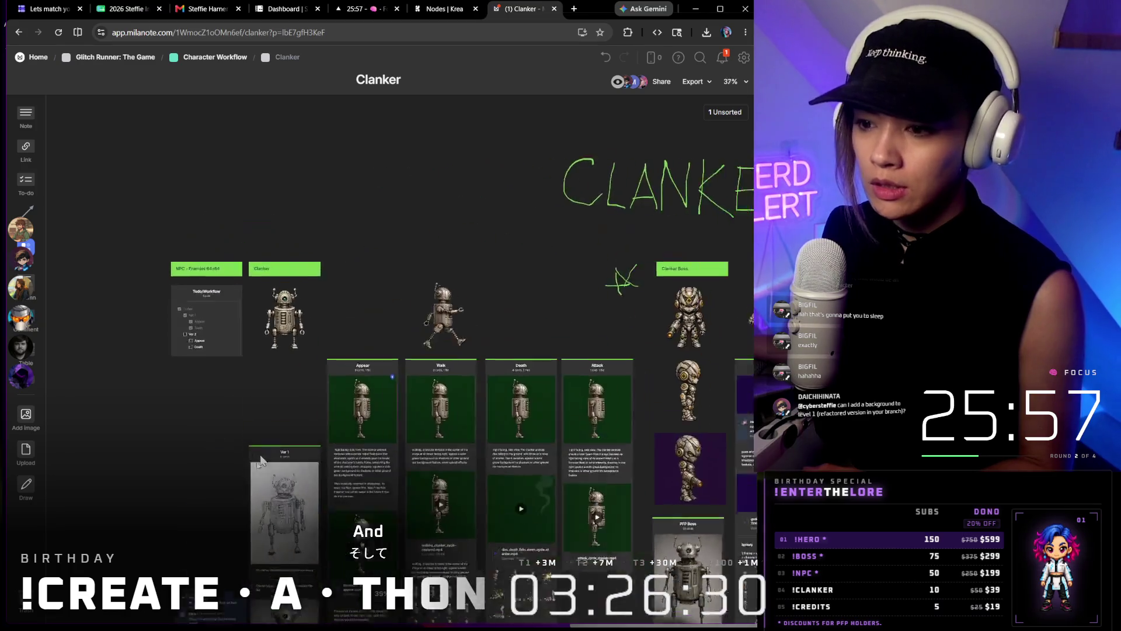
scroll(263, 455, "up", 5)
scroll(280, 368, "up", 5)
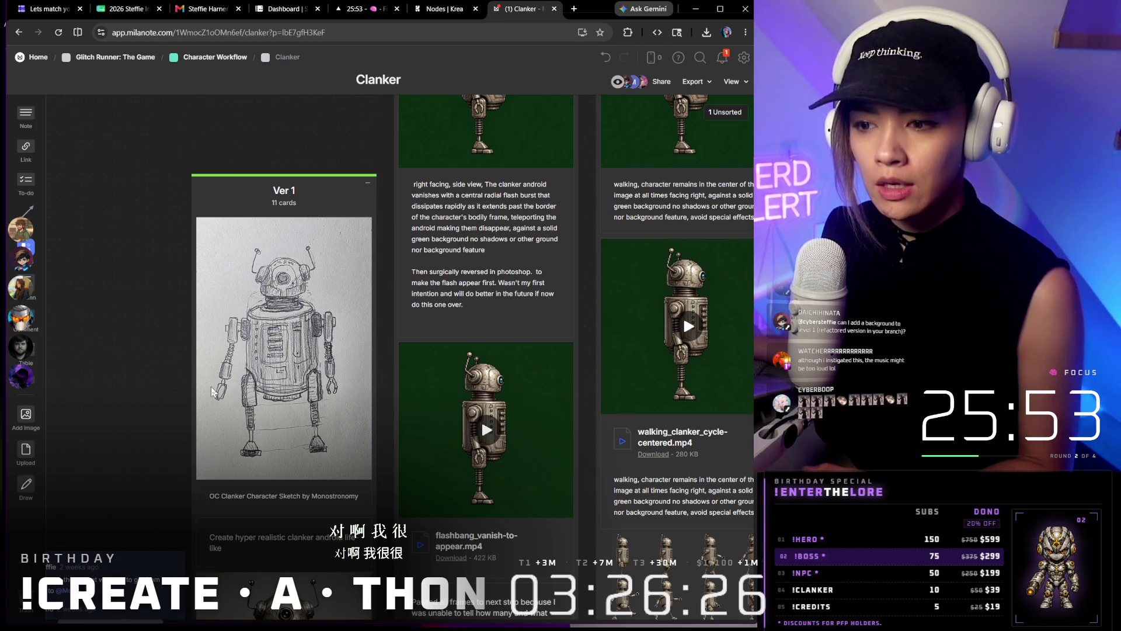
scroll(276, 379, "down", 3)
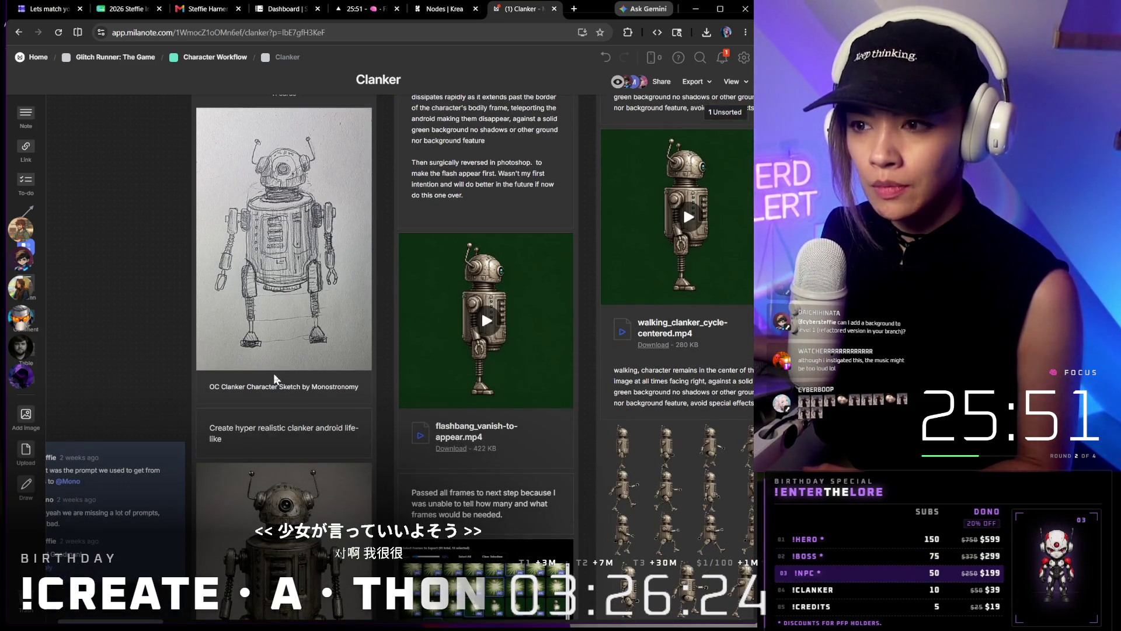
scroll(276, 373, "down", 4)
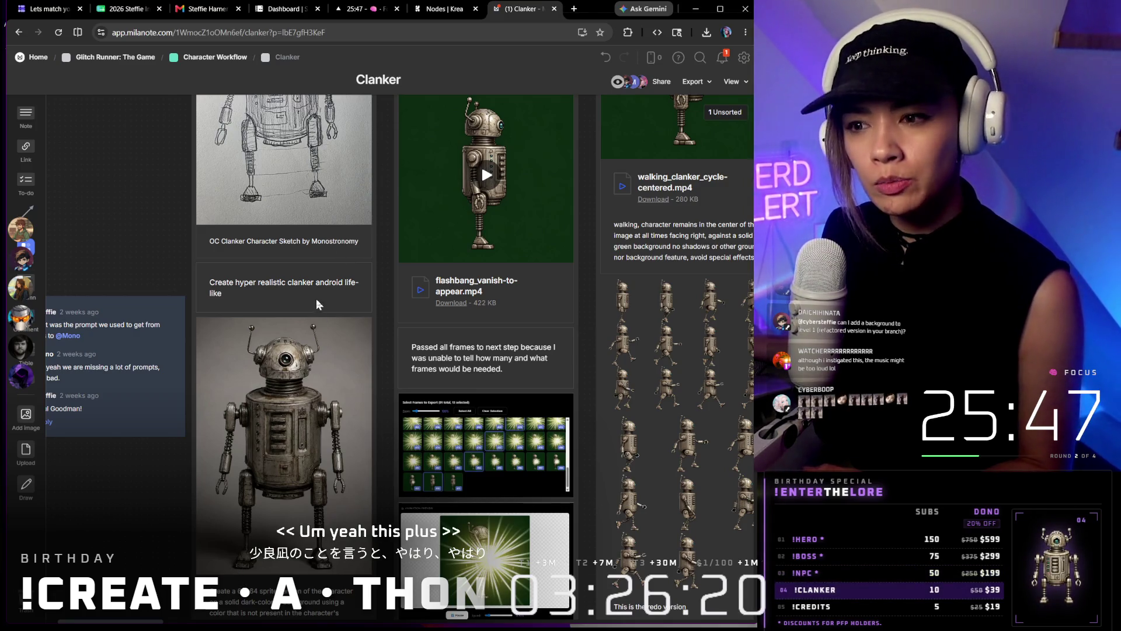
scroll(302, 337, "down", 5)
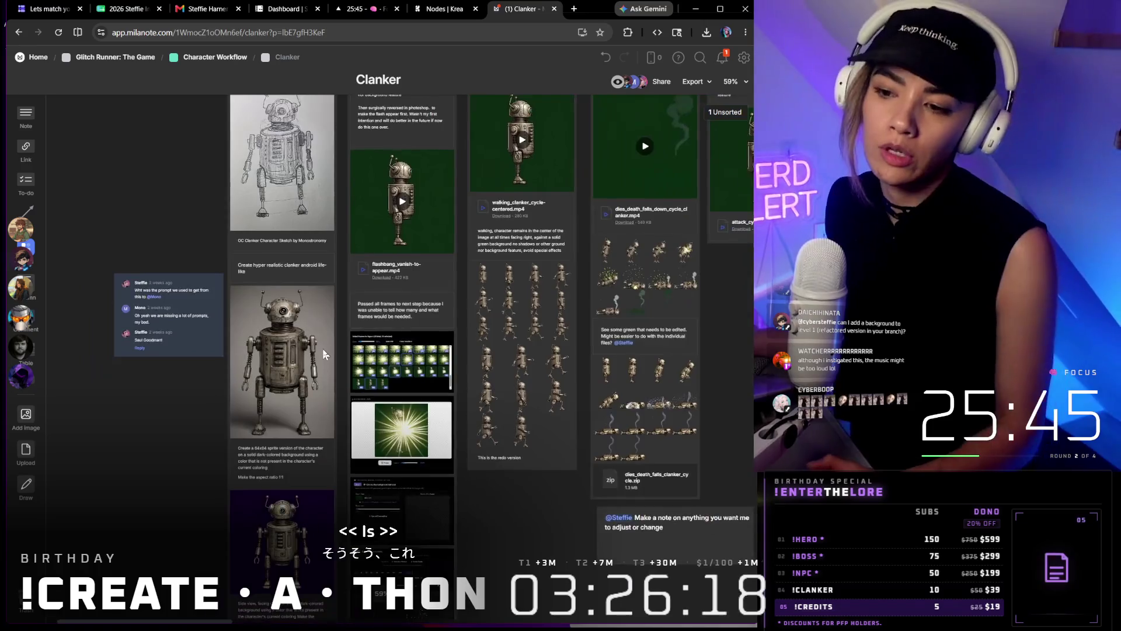
scroll(323, 348, "down", 5)
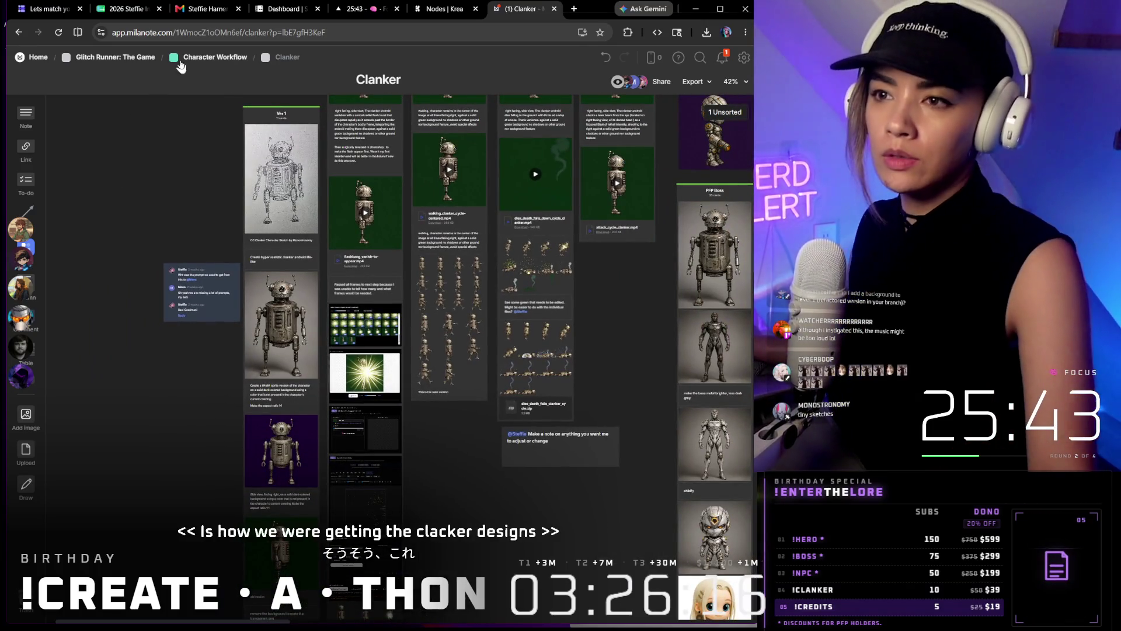
left_click(204, 59)
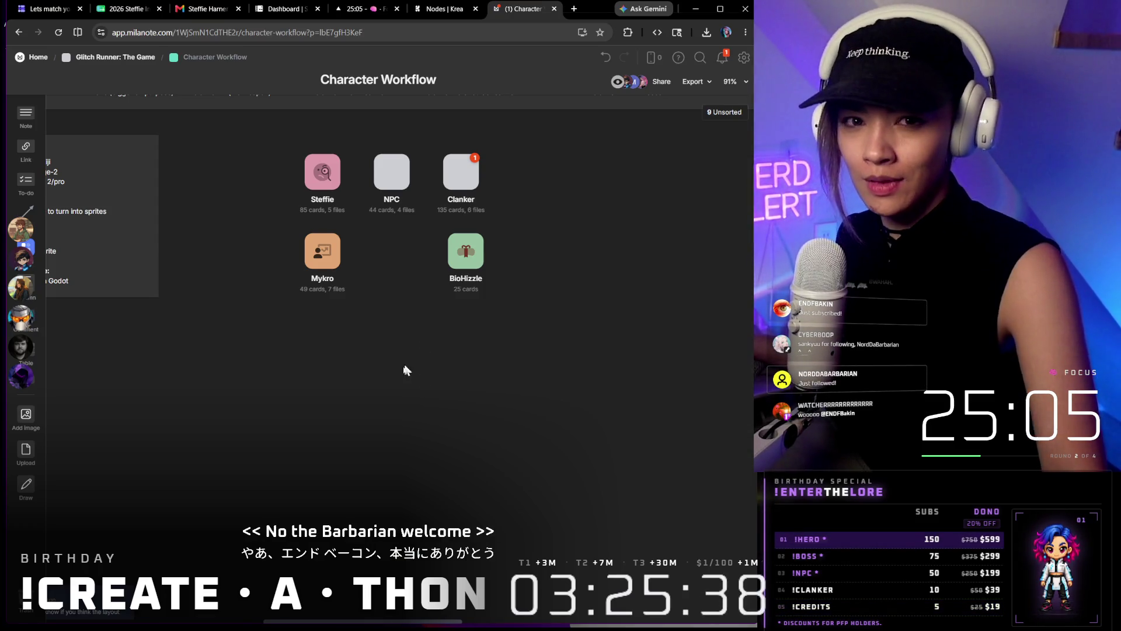
scroll(409, 359, "down", 3)
scroll(409, 359, "down", 3)
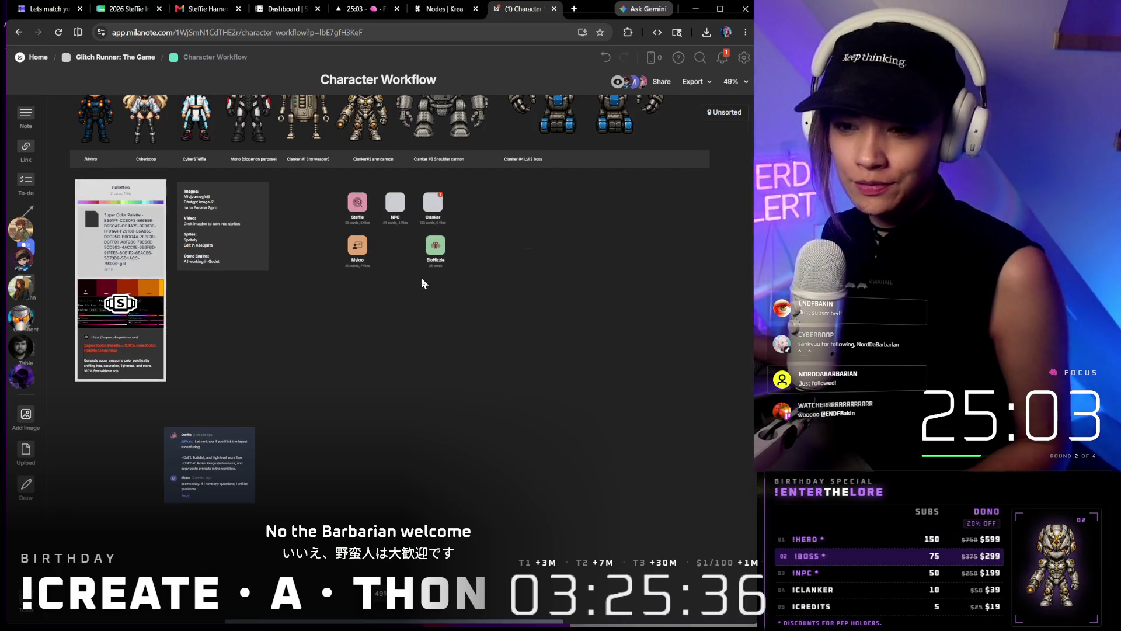
scroll(422, 277, "down", 2)
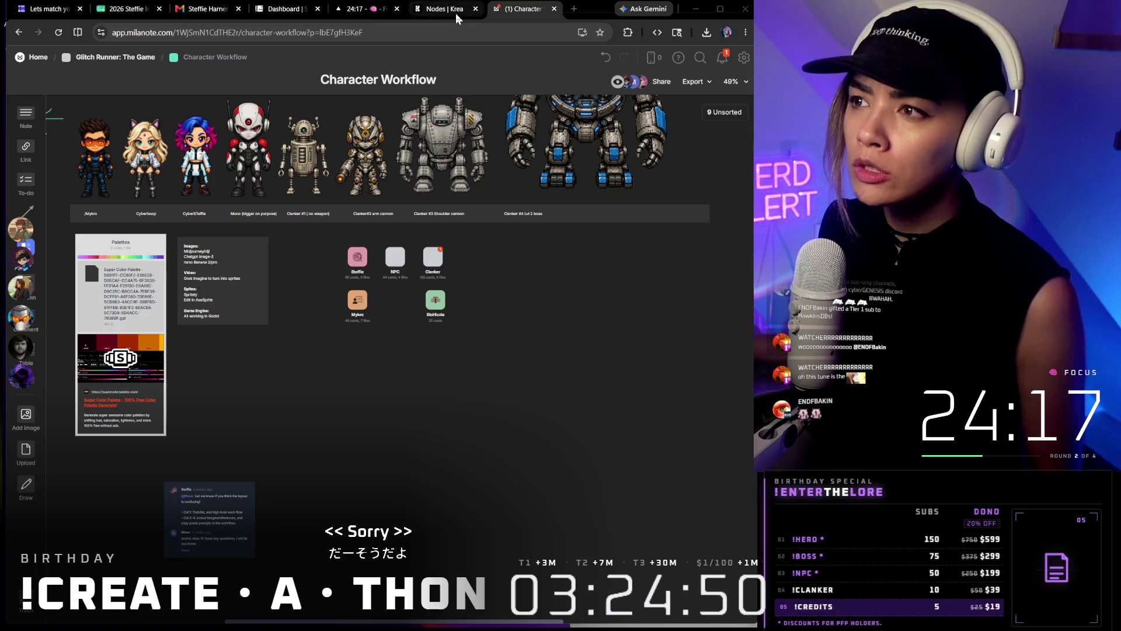
From Home, enter the Glitch Runner: The Game board and edit the yellow credits note after the last sponsor
left_click(39, 57)
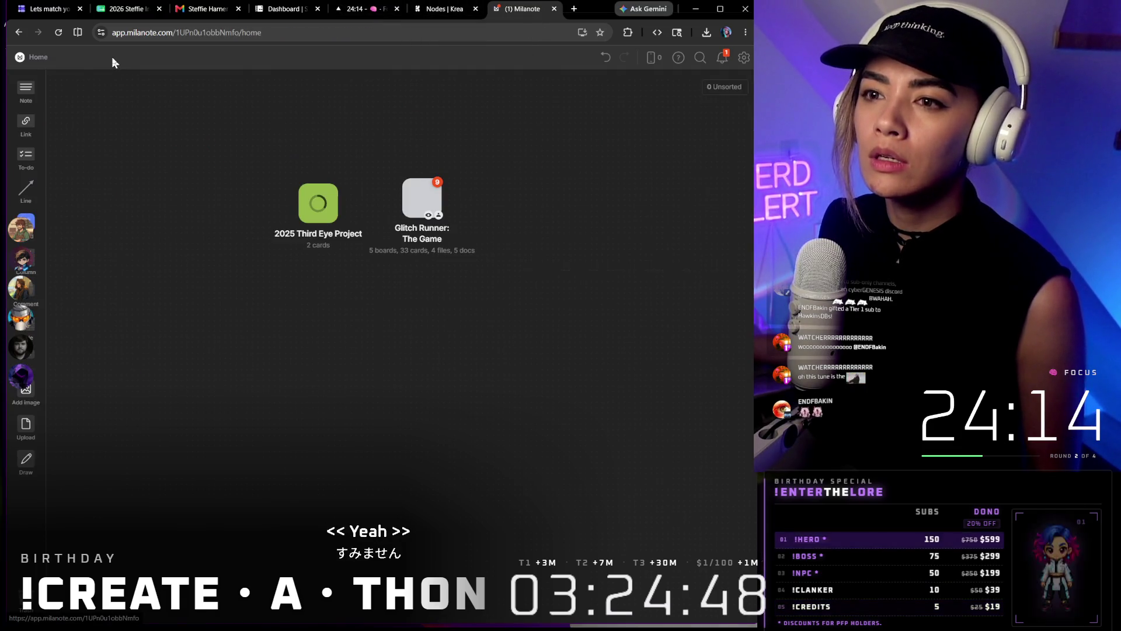
left_click(427, 194)
scroll(427, 263, "down", 3)
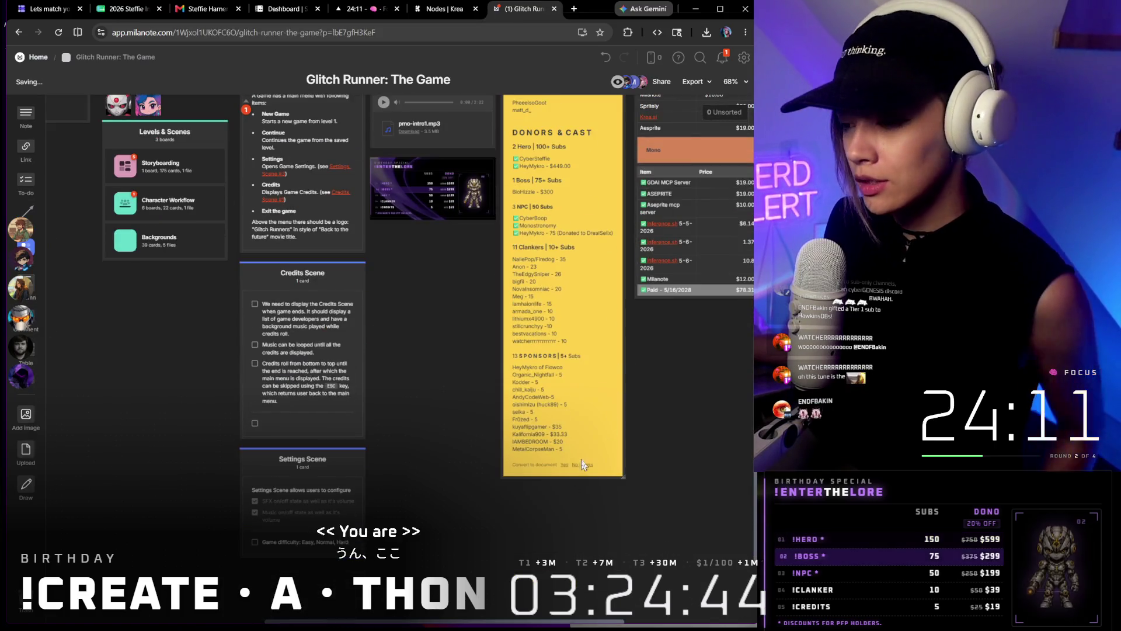
scroll(575, 474, "up", 6)
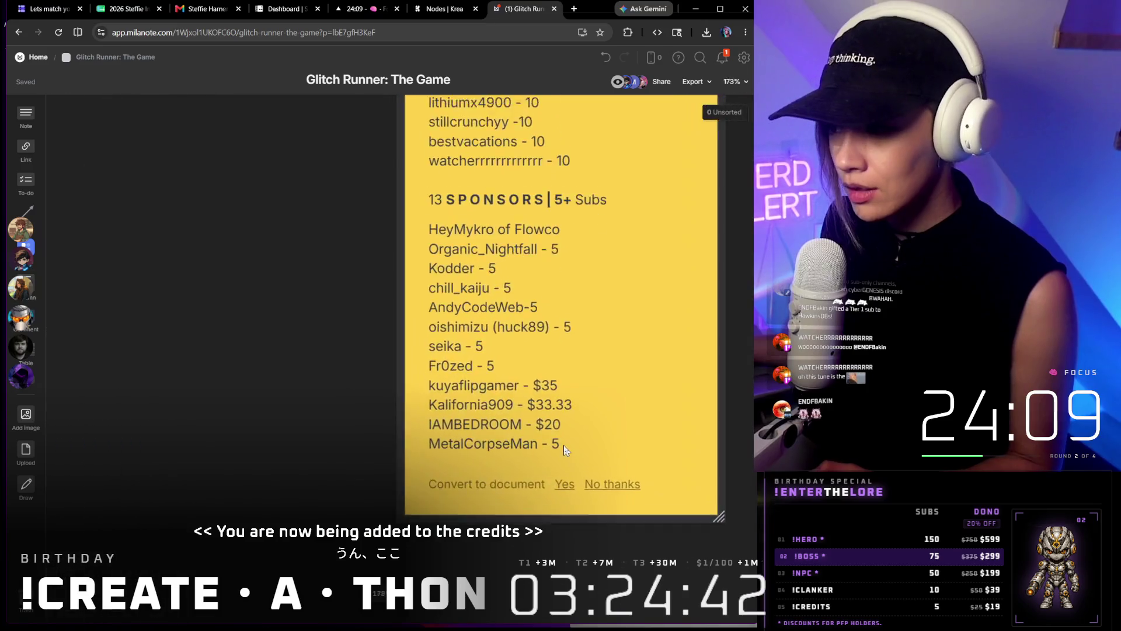
left_click(563, 421)
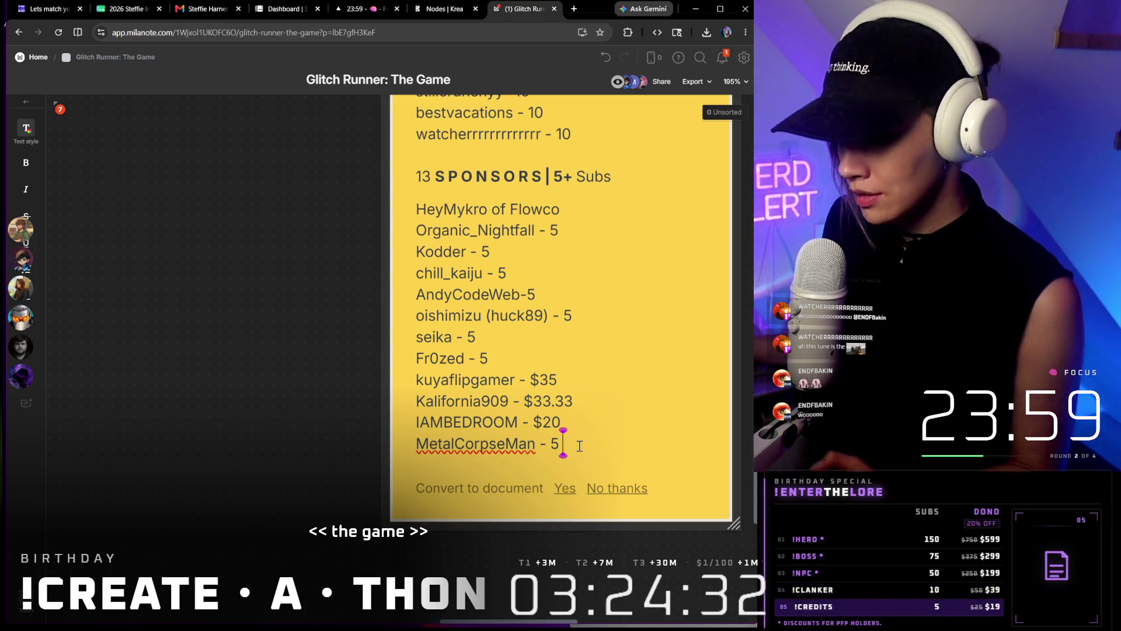
Add 'ENDFBakin - 5' as the last Sponsors entry below MetalCorpseMan - 5, without a blank line
key("Return")
key("Return")
type("ENDFBakin -")
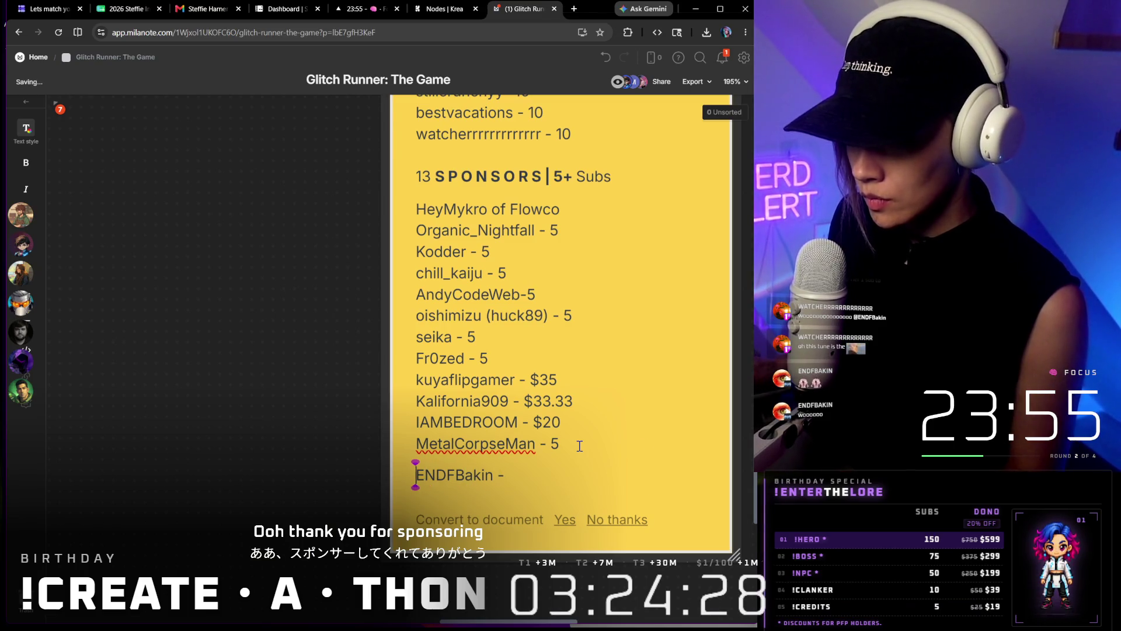
key("BackSpace")
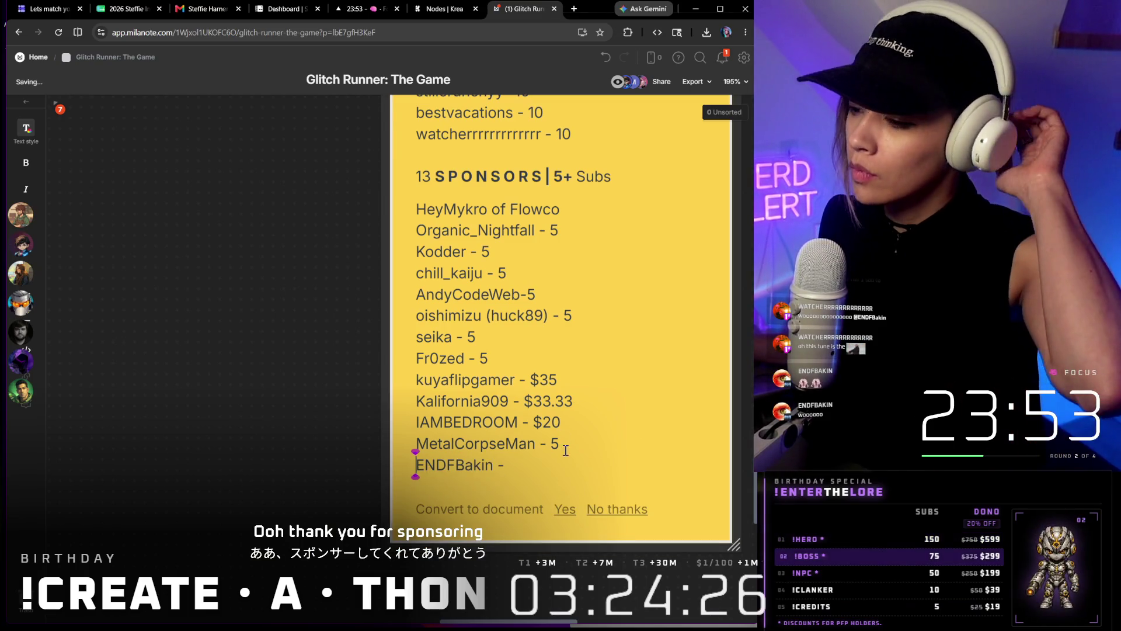
left_click(536, 472)
type("5")
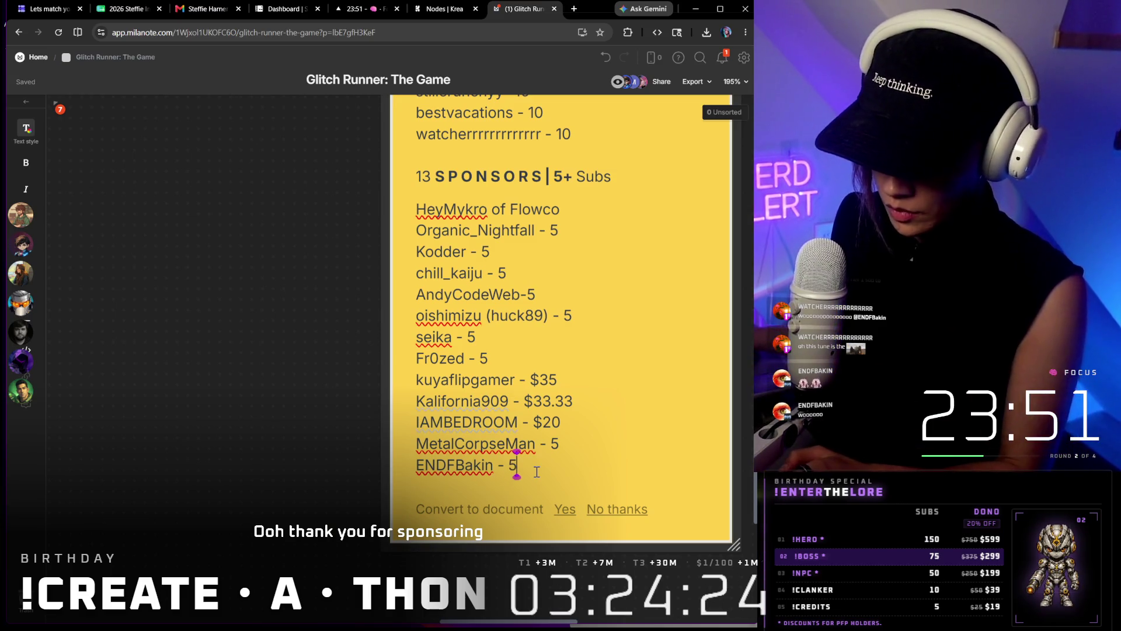
scroll(548, 470, "up", 4)
scroll(547, 471, "up", 4)
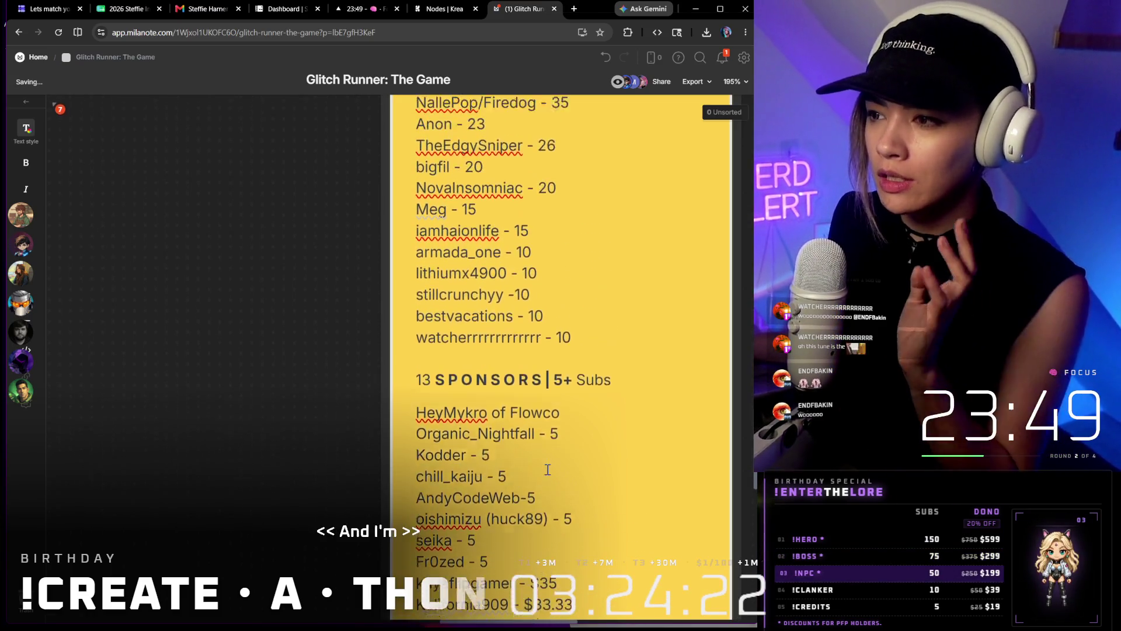
scroll(547, 470, "up", 4)
scroll(548, 471, "up", 3)
scroll(548, 471, "up", 2)
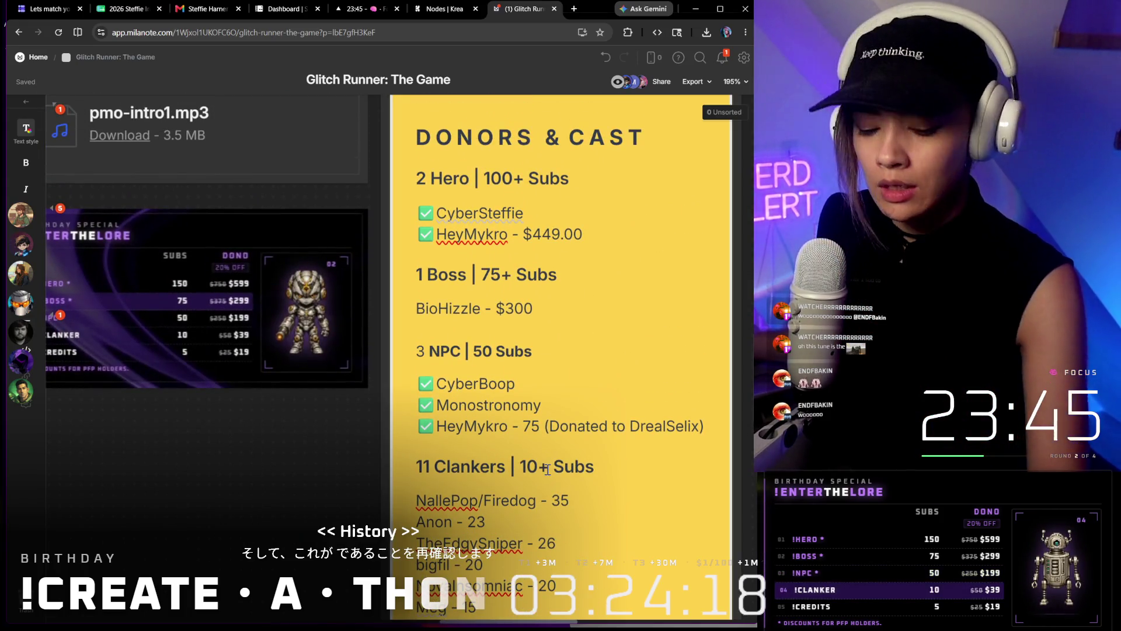
scroll(544, 470, "up", 2)
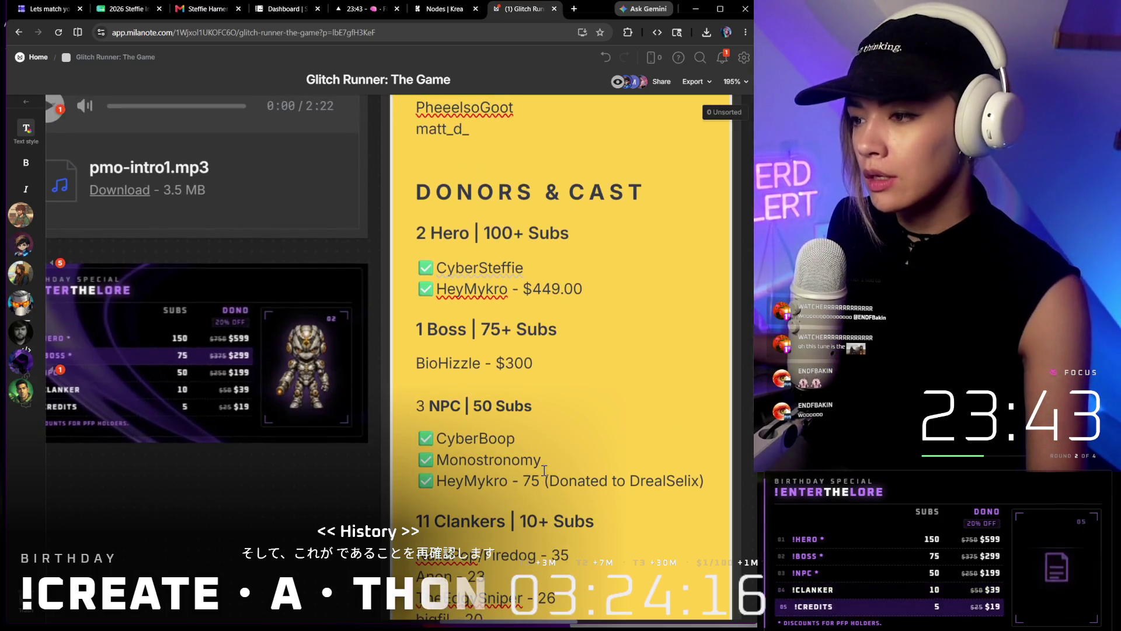
scroll(544, 470, "down", 3)
scroll(544, 470, "down", 2)
scroll(544, 470, "down", 2)
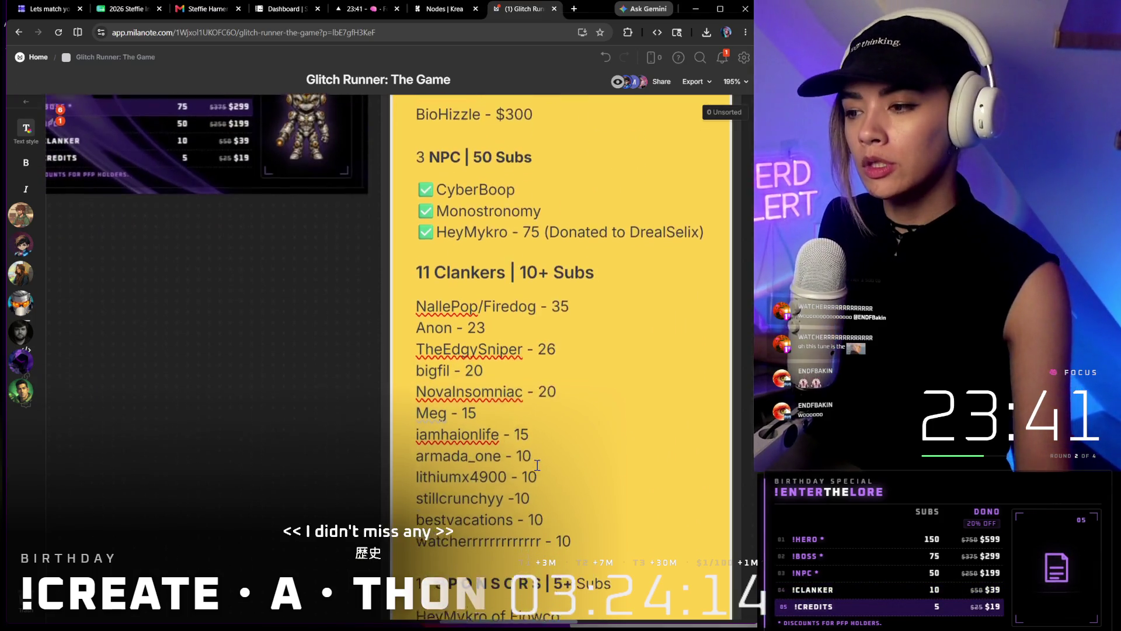
scroll(544, 470, "down", 3)
scroll(544, 471, "up", 1)
scroll(535, 465, "up", 1)
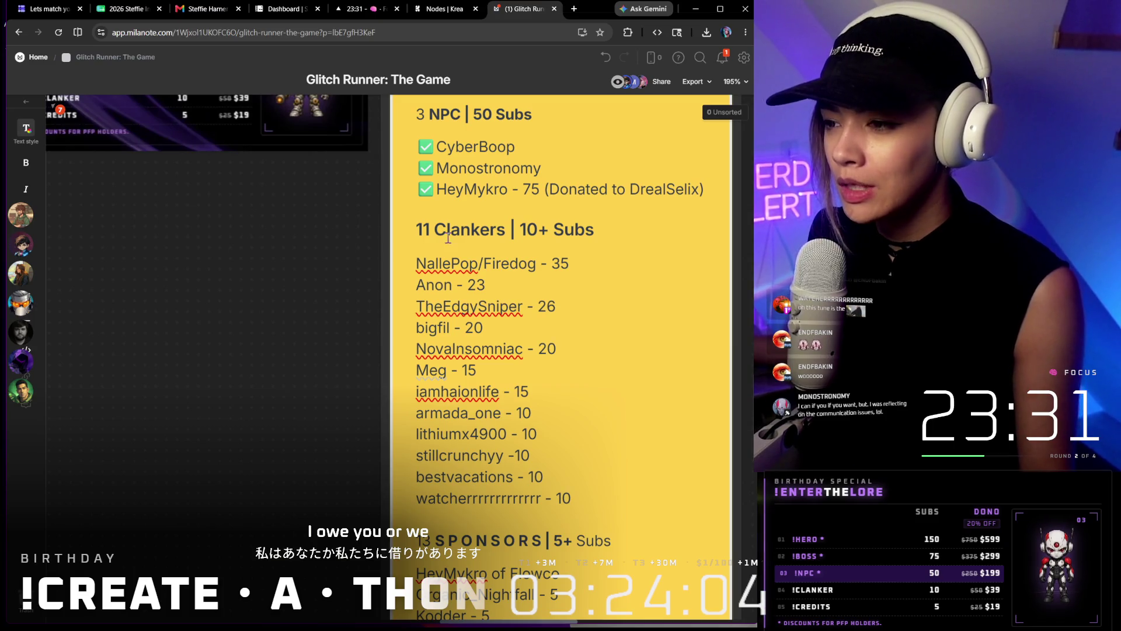
scroll(447, 238, "down", 4)
scroll(525, 350, "up", 3)
scroll(568, 476, "down", 1)
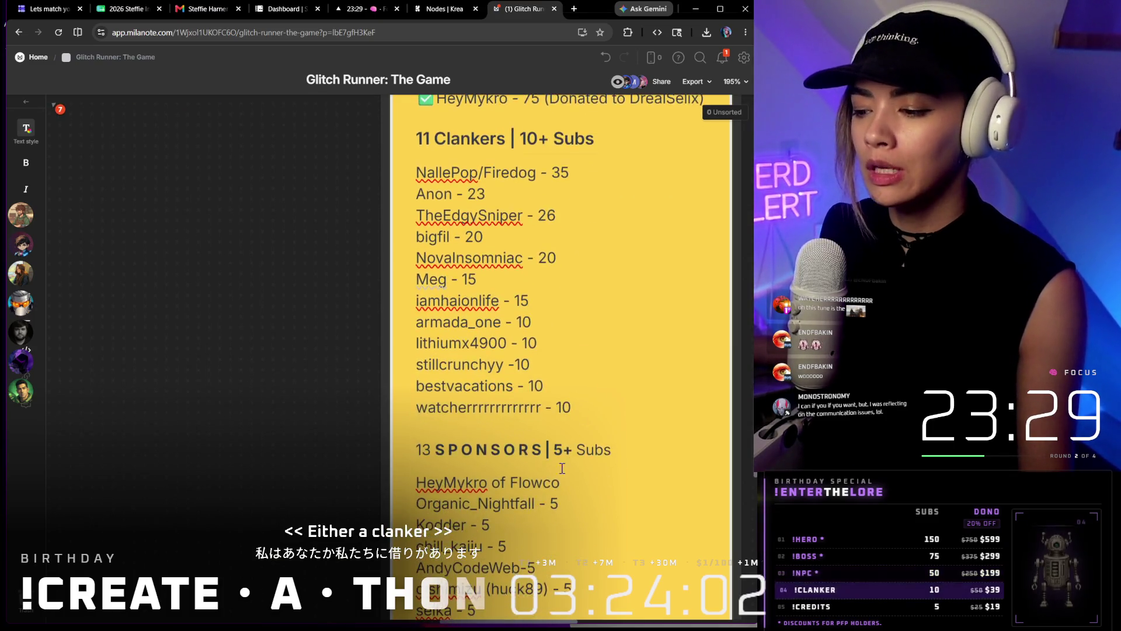
scroll(568, 476, "down", 3)
left_click_drag(476, 212, 610, 485)
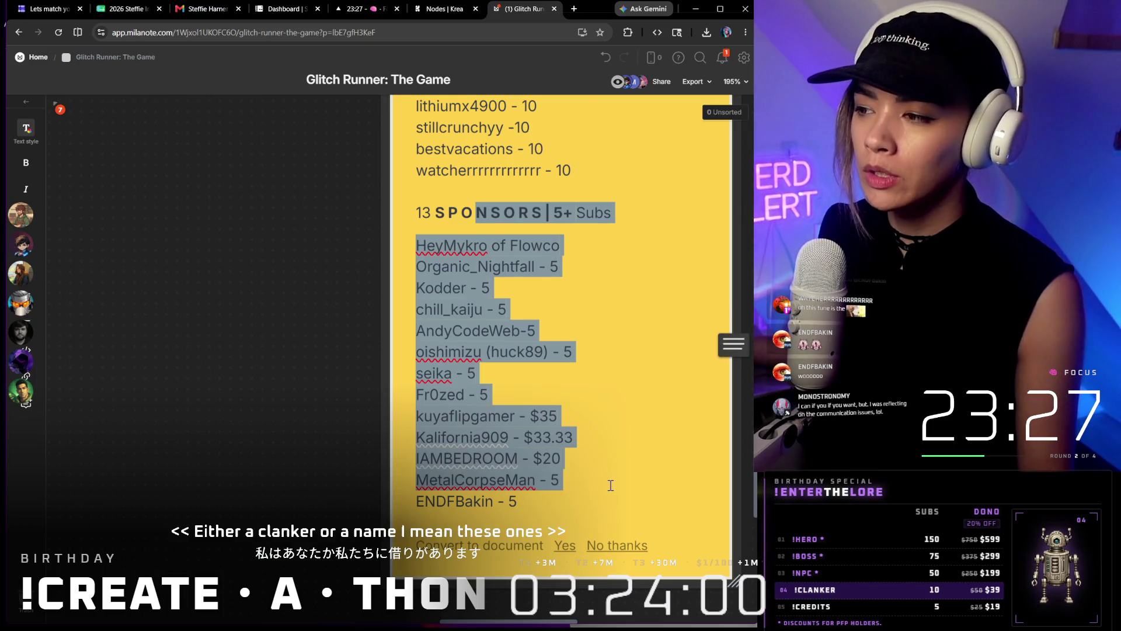
Count the sponsor entries and change the SPONSORS heading from 13 to 14
left_click(611, 485)
mouse_move(519, 500)
left_mouse_down()
mouse_move(415, 225)
mouse_move(427, 215)
left_mouse_up()
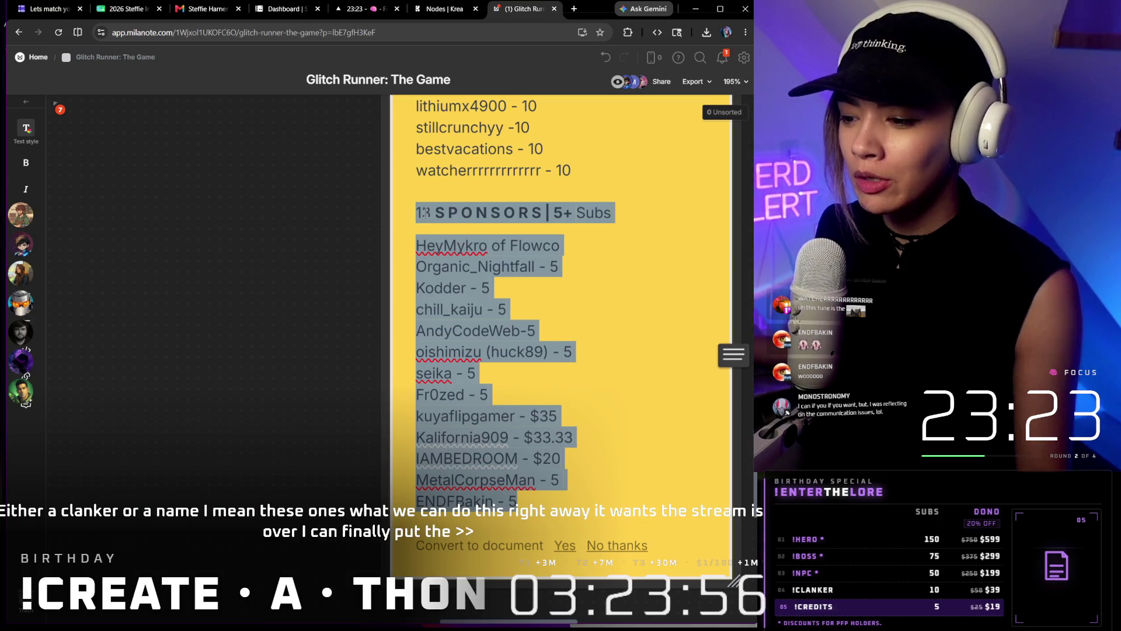
left_click(429, 212)
key("BackSpace")
type("4")
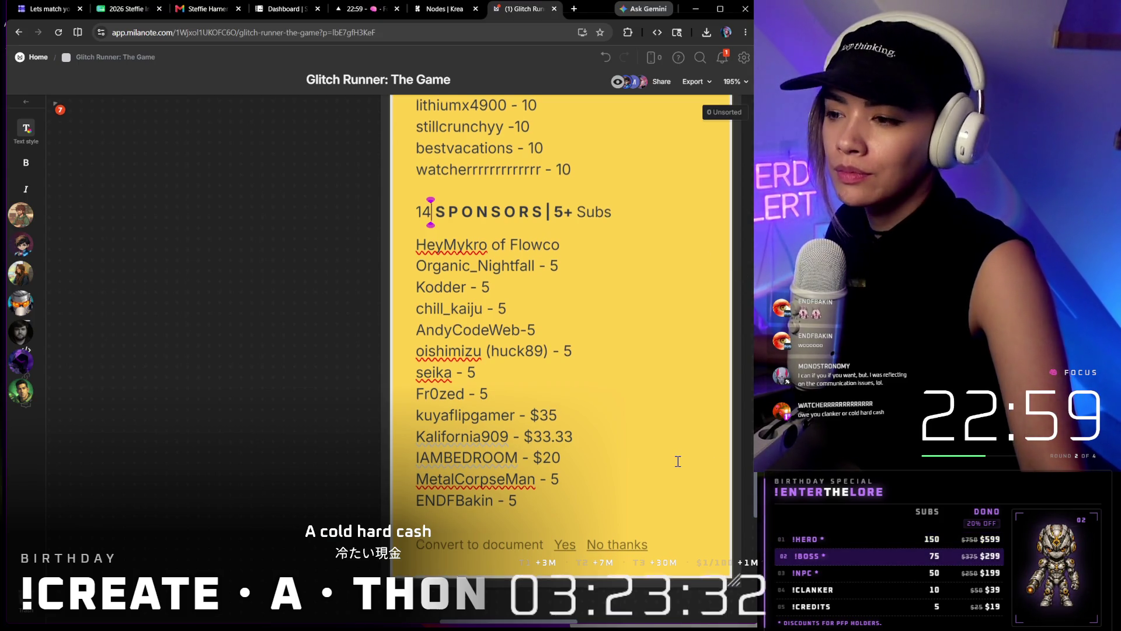
scroll(677, 461, "up", 2)
scroll(678, 461, "up", 2)
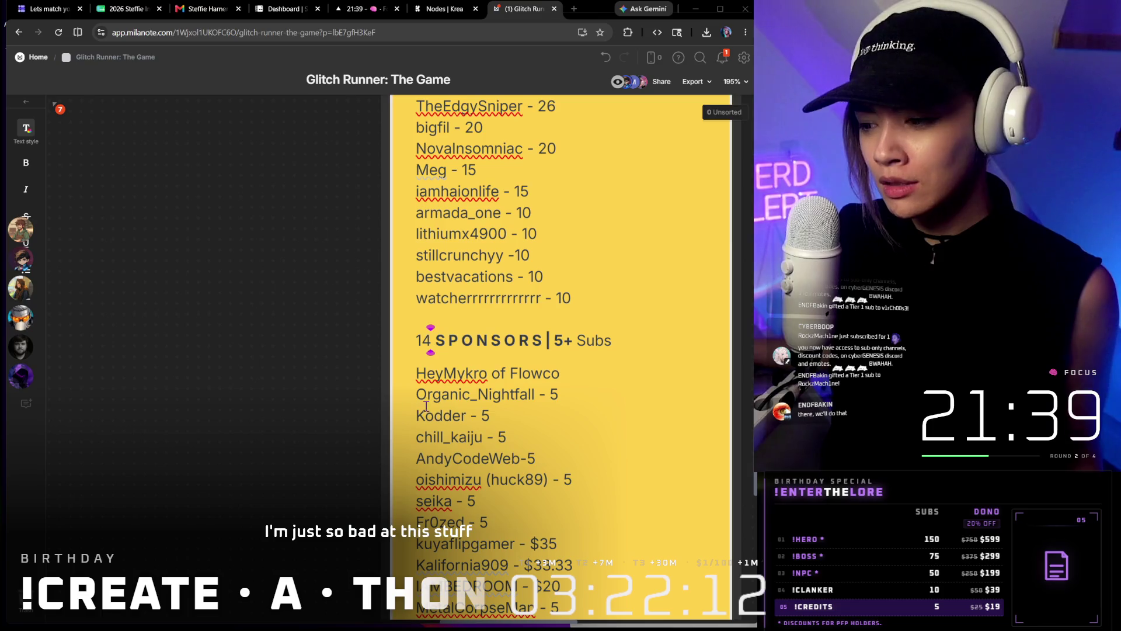
scroll(423, 404, "down", 1)
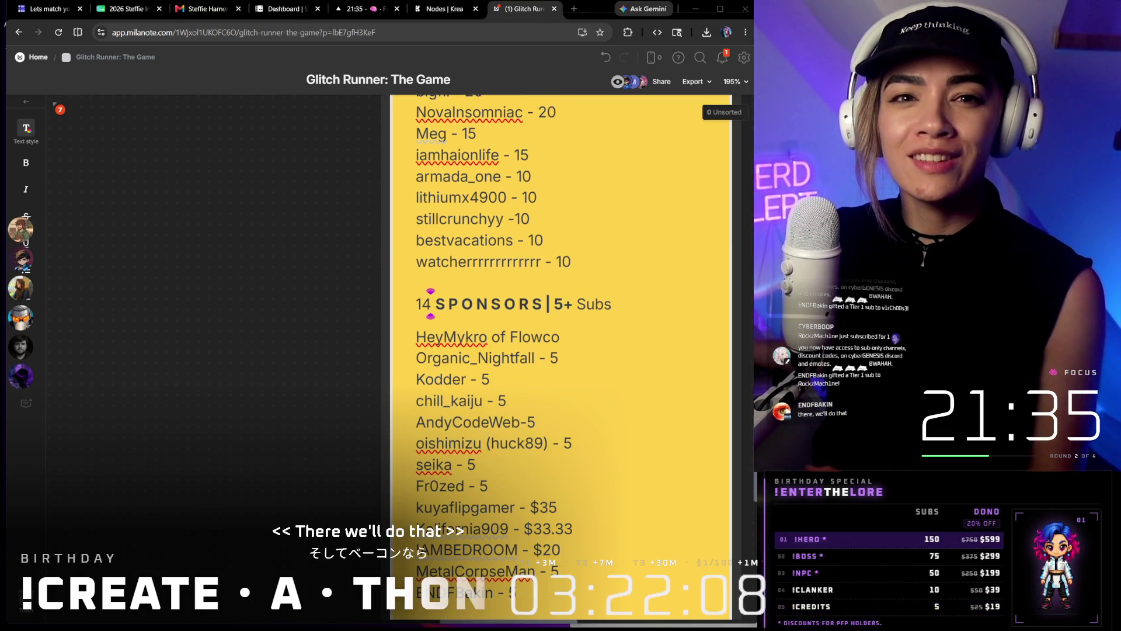
scroll(482, 394, "down", 1)
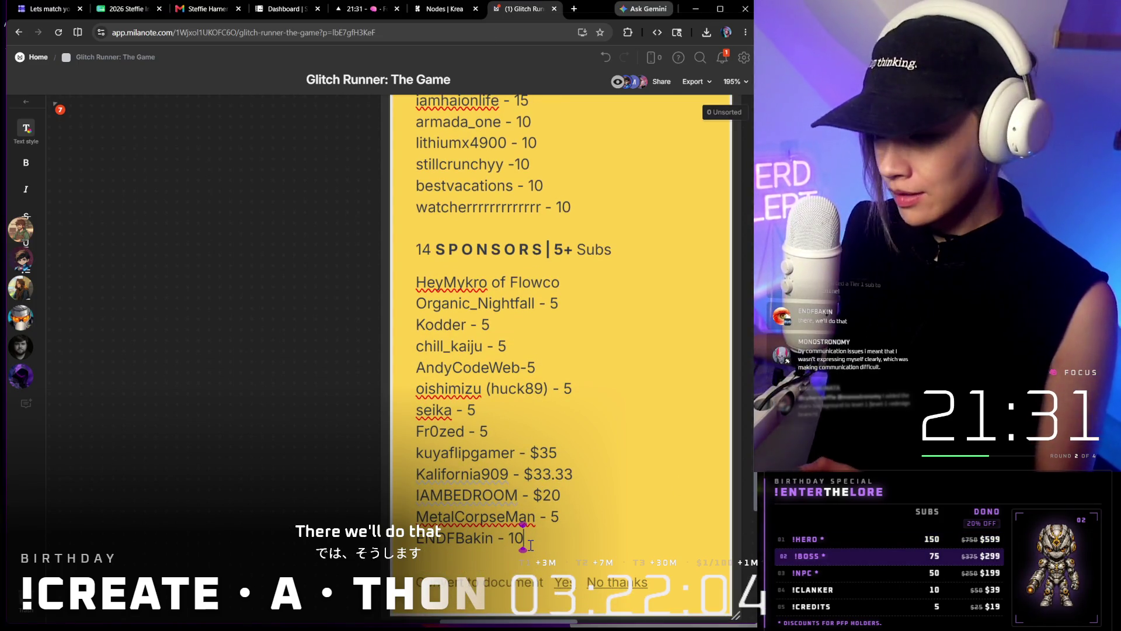
left_click_drag(520, 538, 412, 537)
key("BackSpace")
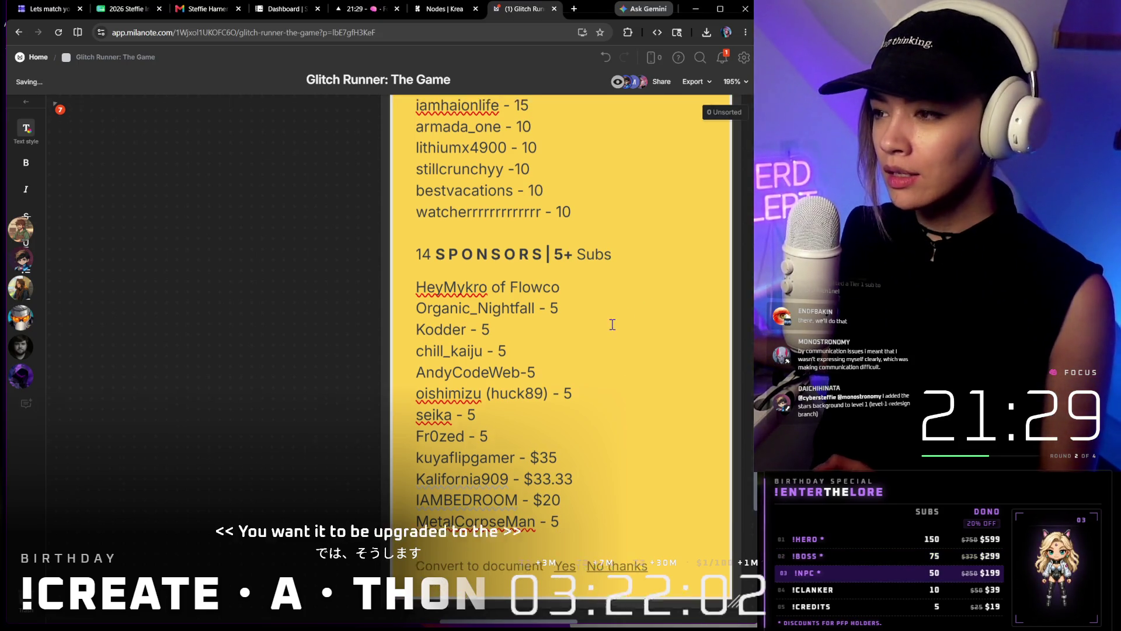
scroll(592, 374, "up", 3)
key("Return")
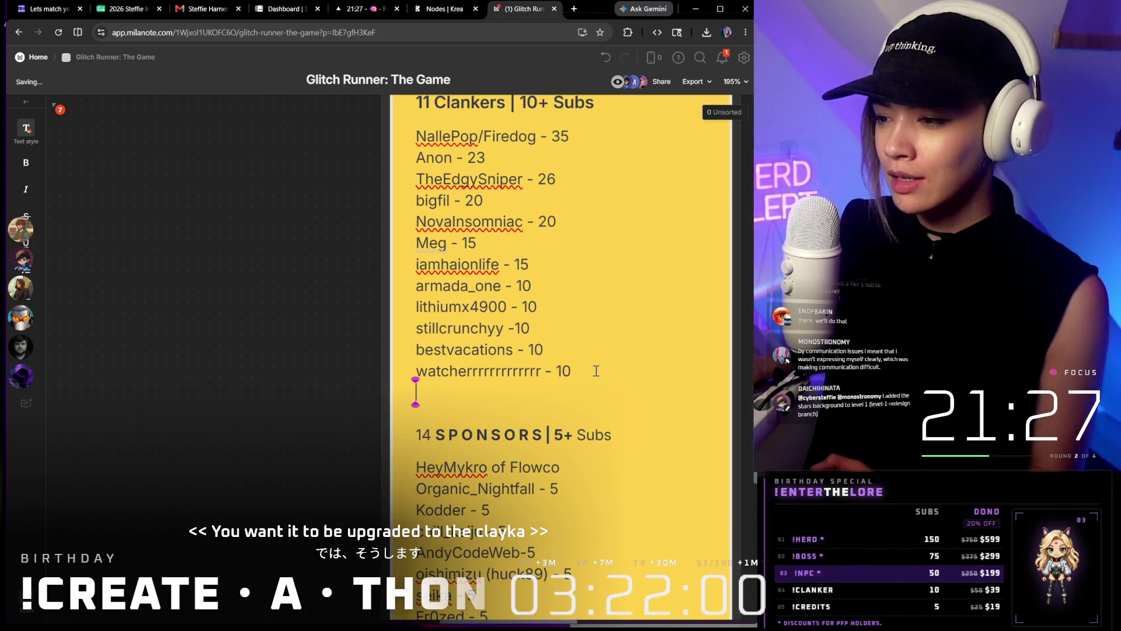
type("ENDFBakin - 10")
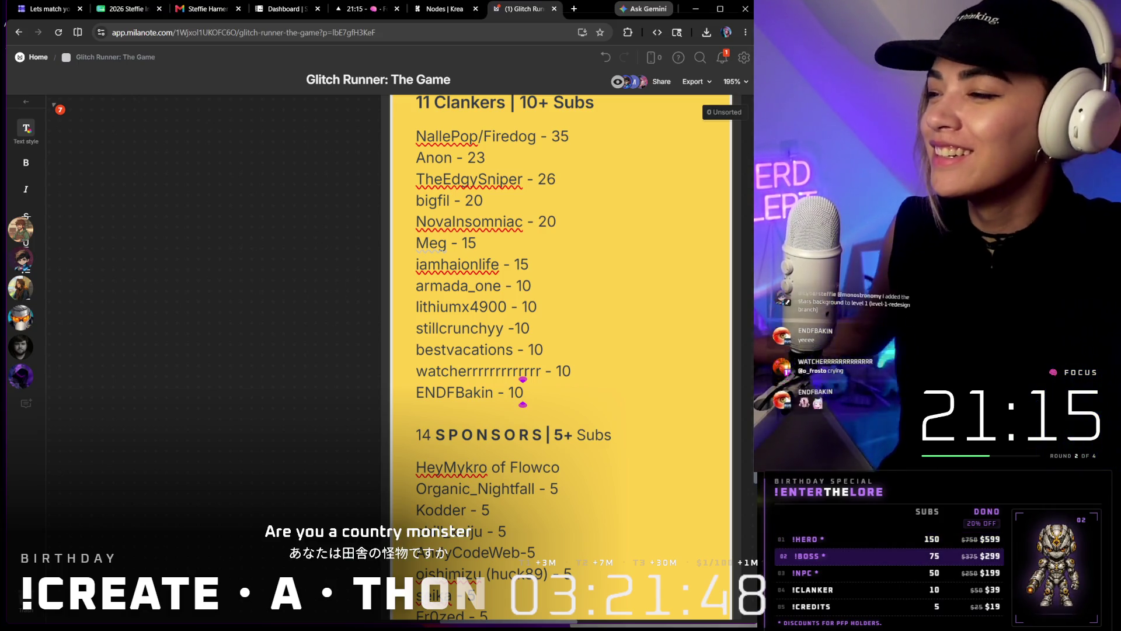
scroll(613, 395, "up", 1)
scroll(689, 458, "up", 2)
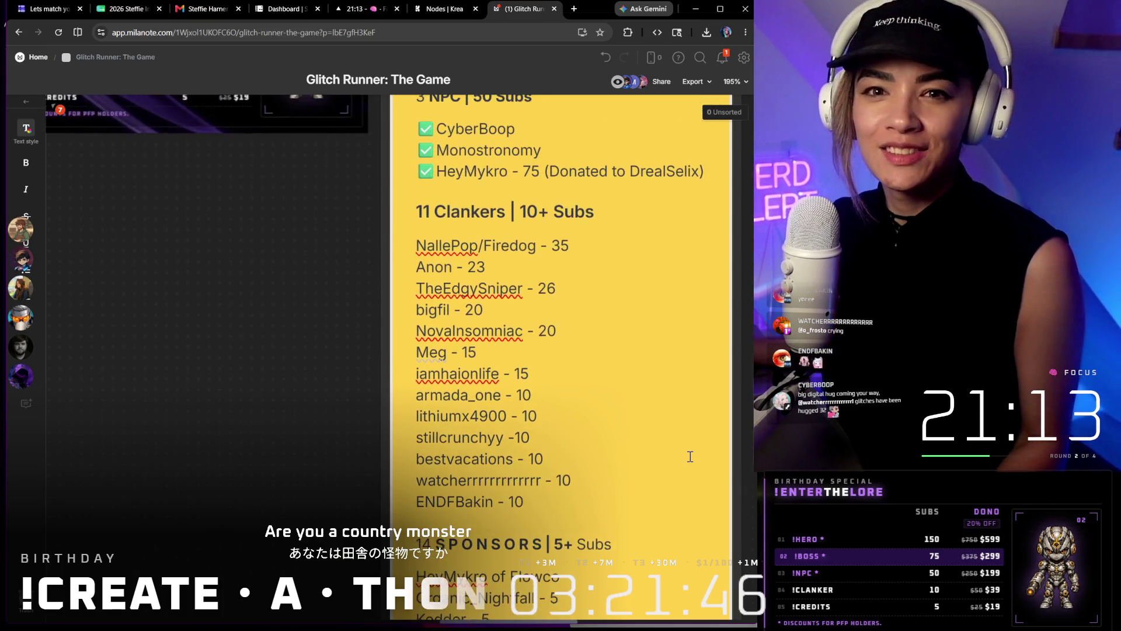
scroll(689, 457, "up", 1)
scroll(689, 459, "down", 3)
scroll(689, 458, "down", 3)
scroll(690, 457, "down", 3)
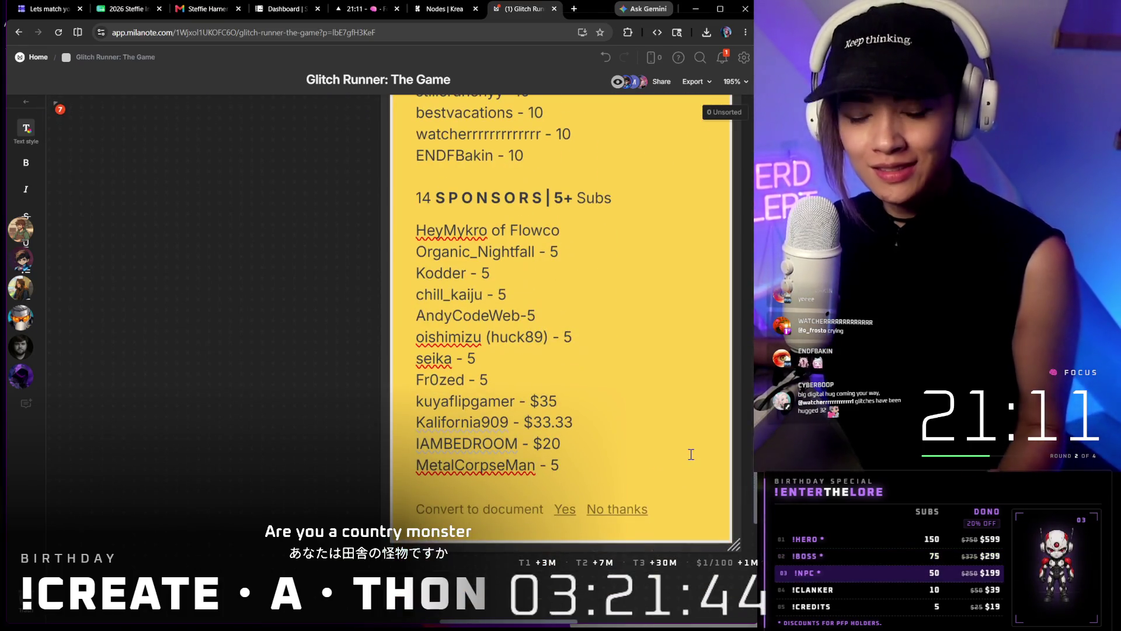
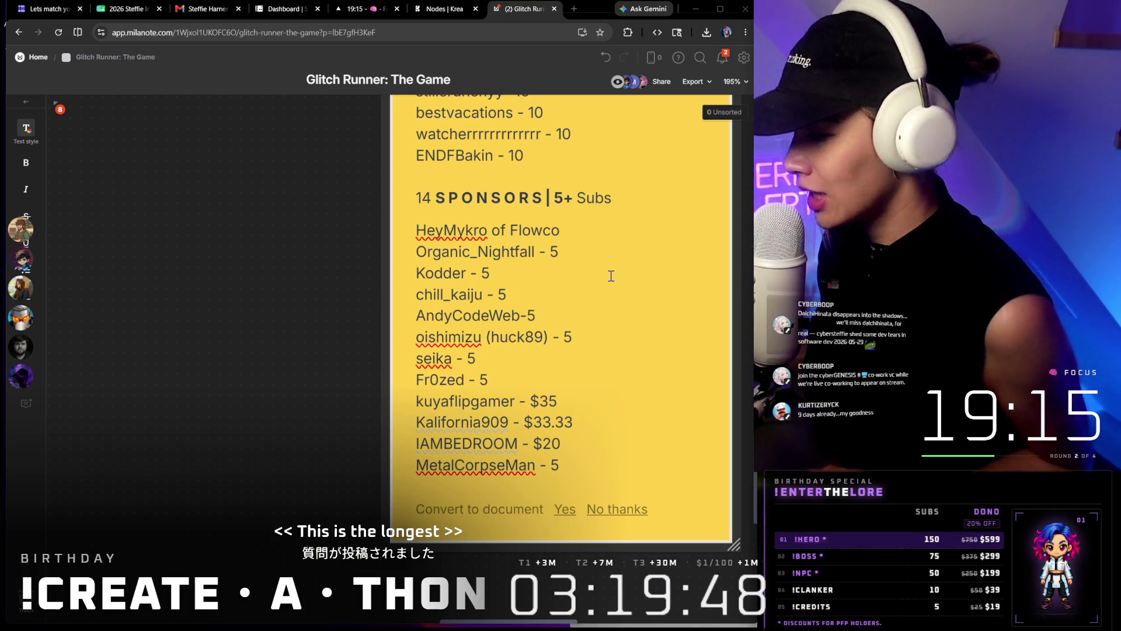
scroll(611, 276, "down", 3)
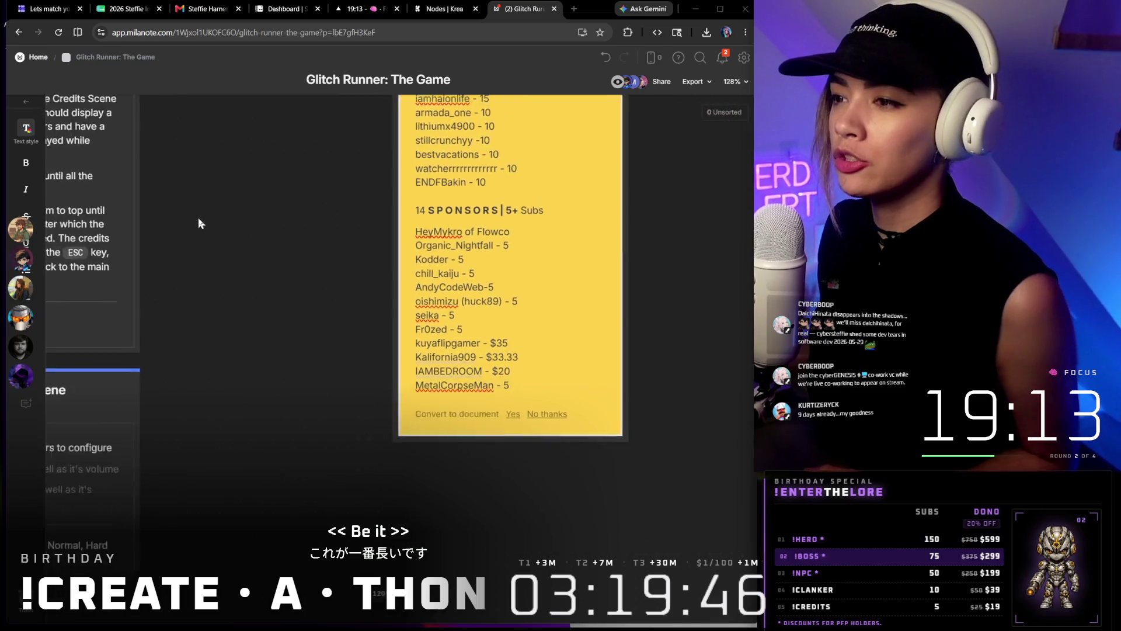
scroll(351, 263, "down", 3)
scroll(293, 428, "down", 2)
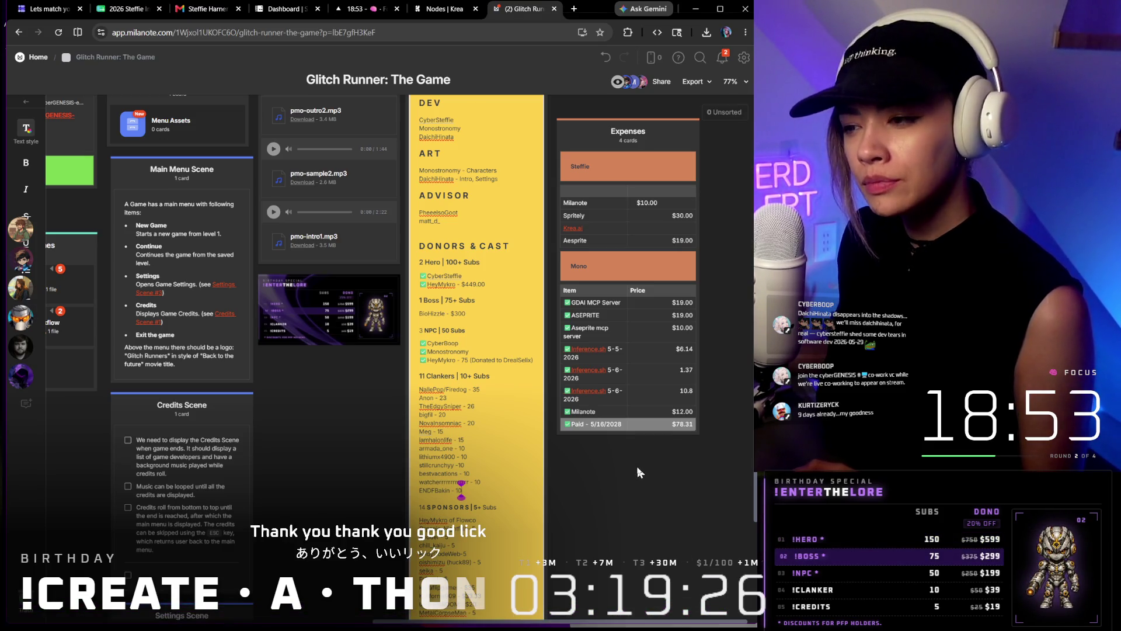
scroll(639, 466, "down", 1)
scroll(462, 269, "up", 4)
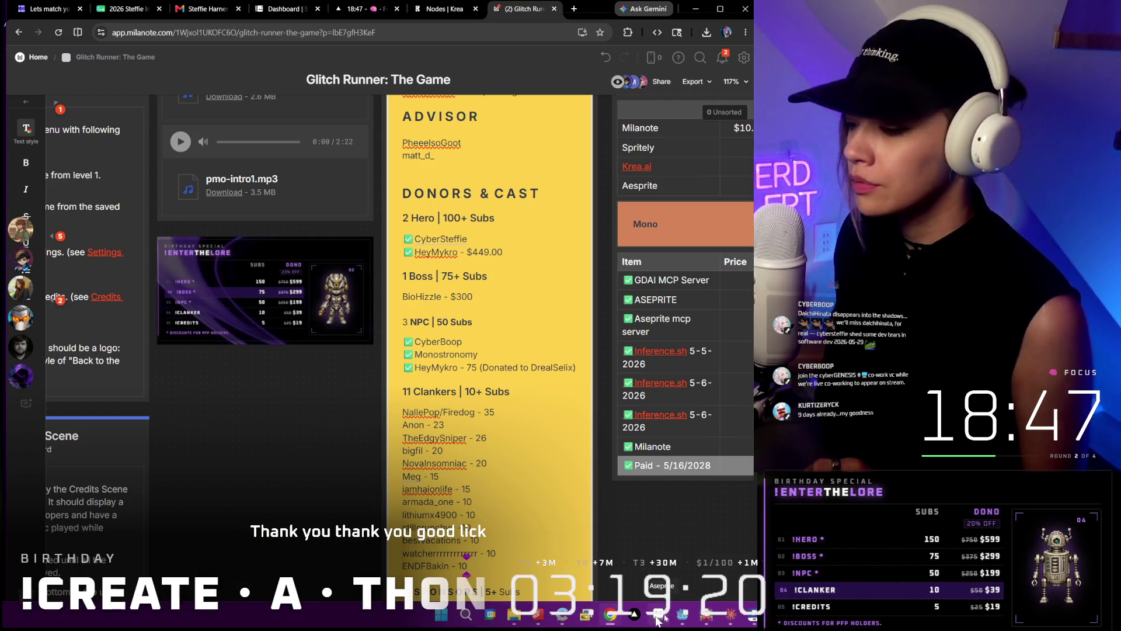
scroll(466, 350, "down", 3)
scroll(466, 350, "down", 3)
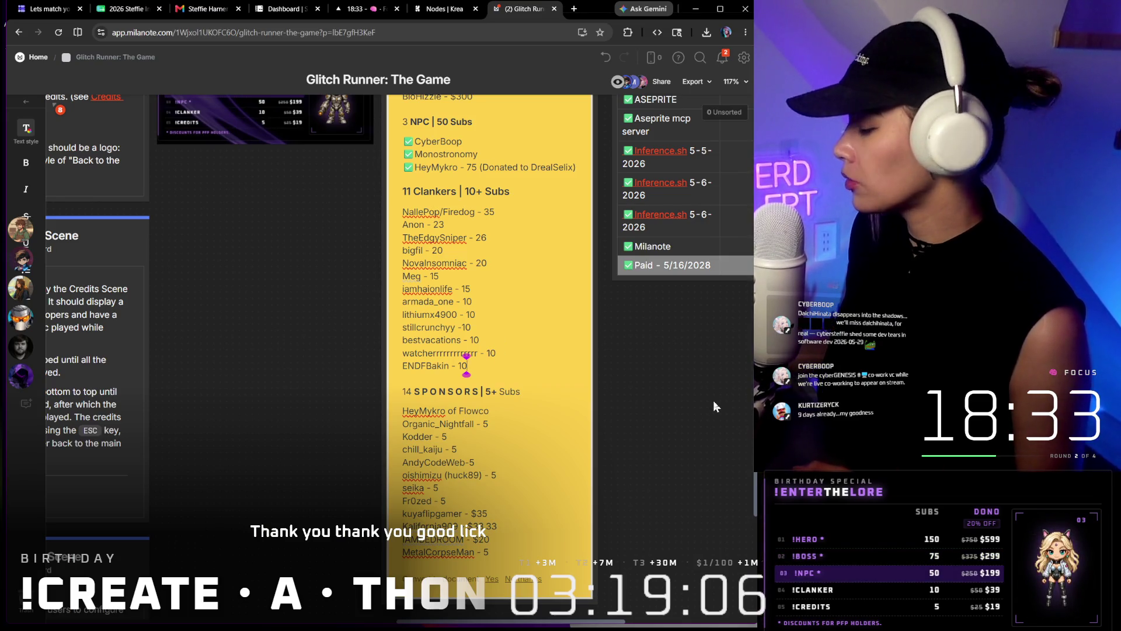
scroll(713, 401, "down", 2)
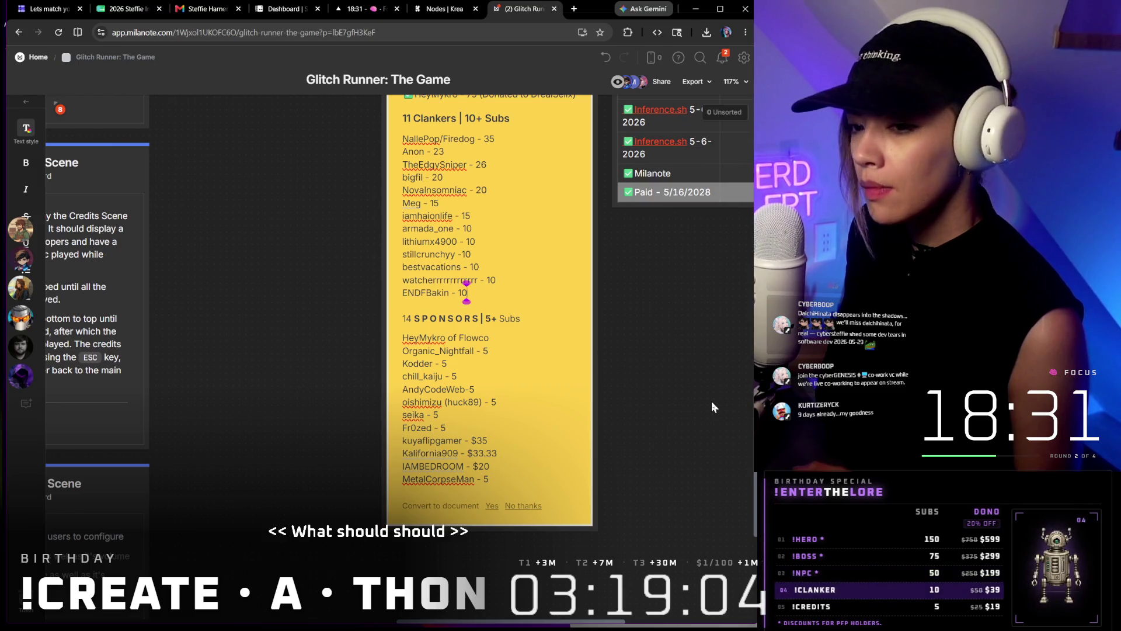
scroll(235, 315, "down", 5, "ctrl")
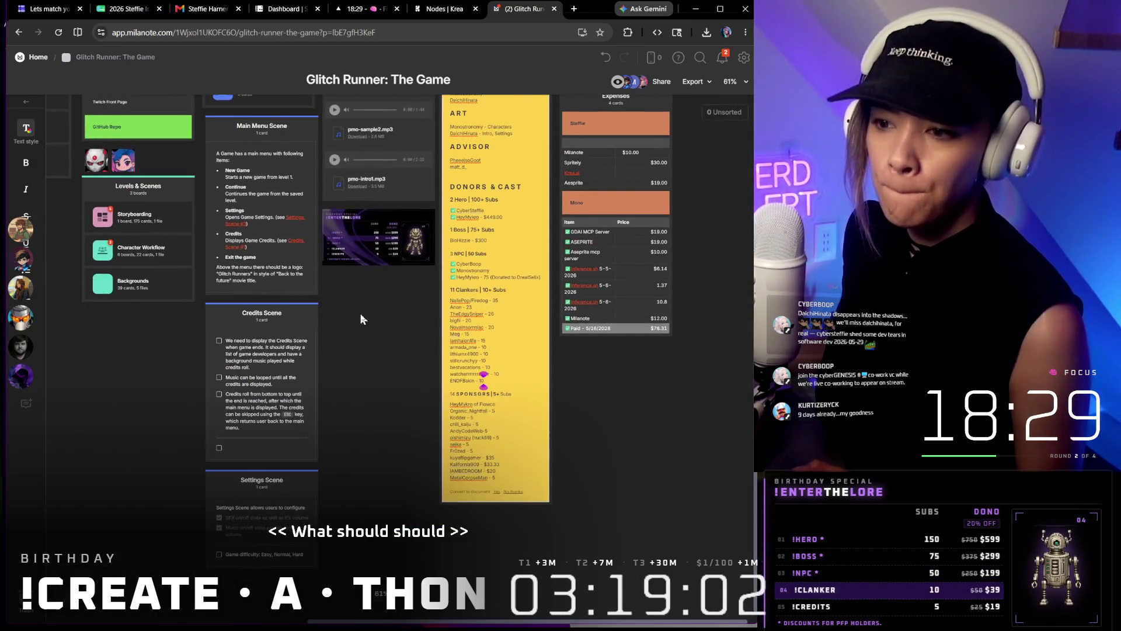
scroll(265, 475, "up", 4, "ctrl")
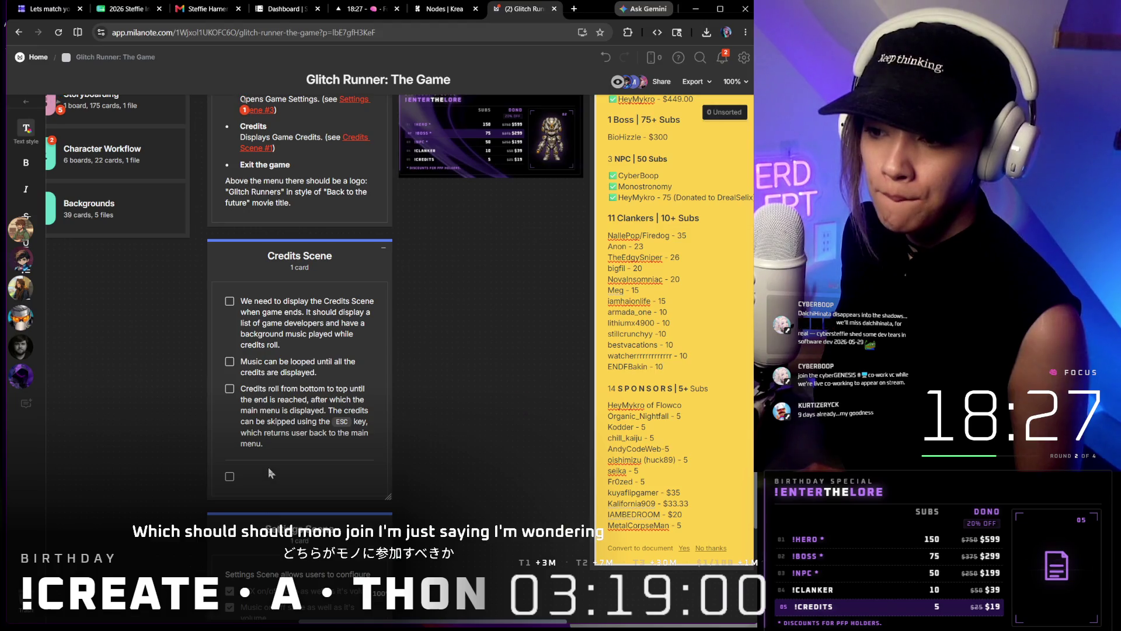
Select the Credits Scene card, then enter the Storyboarding board from Levels & Scenes
left_click(268, 467)
scroll(301, 419, "up", 1)
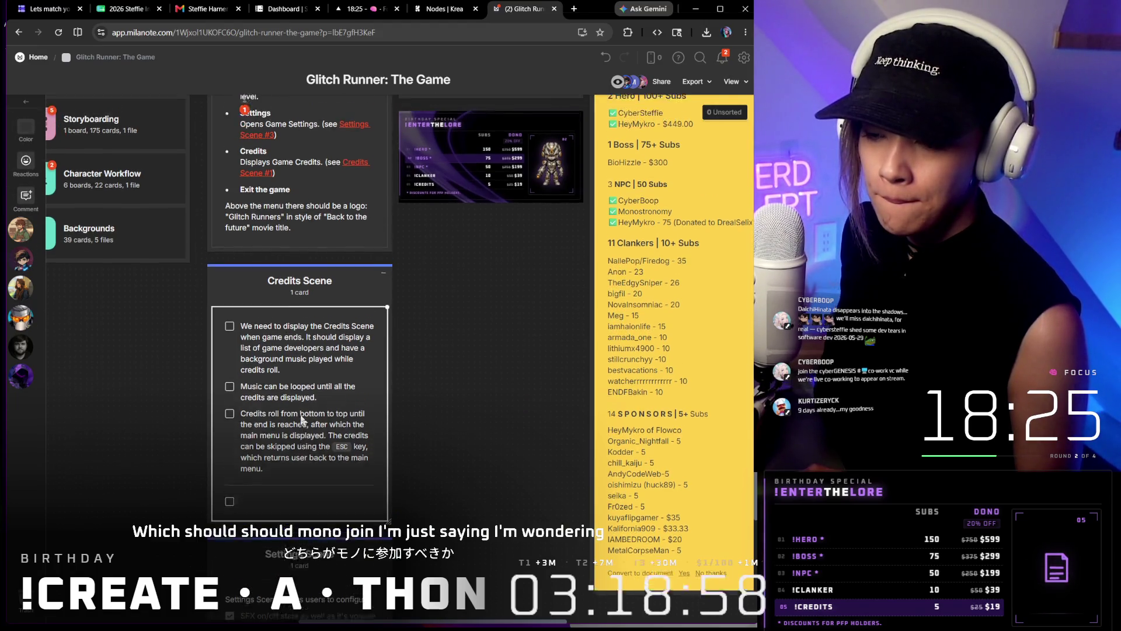
scroll(300, 419, "up", 4)
scroll(301, 419, "up", 4)
scroll(301, 418, "up", 4)
scroll(300, 418, "up", 2)
scroll(301, 412, "up", 3)
scroll(300, 412, "down", 3)
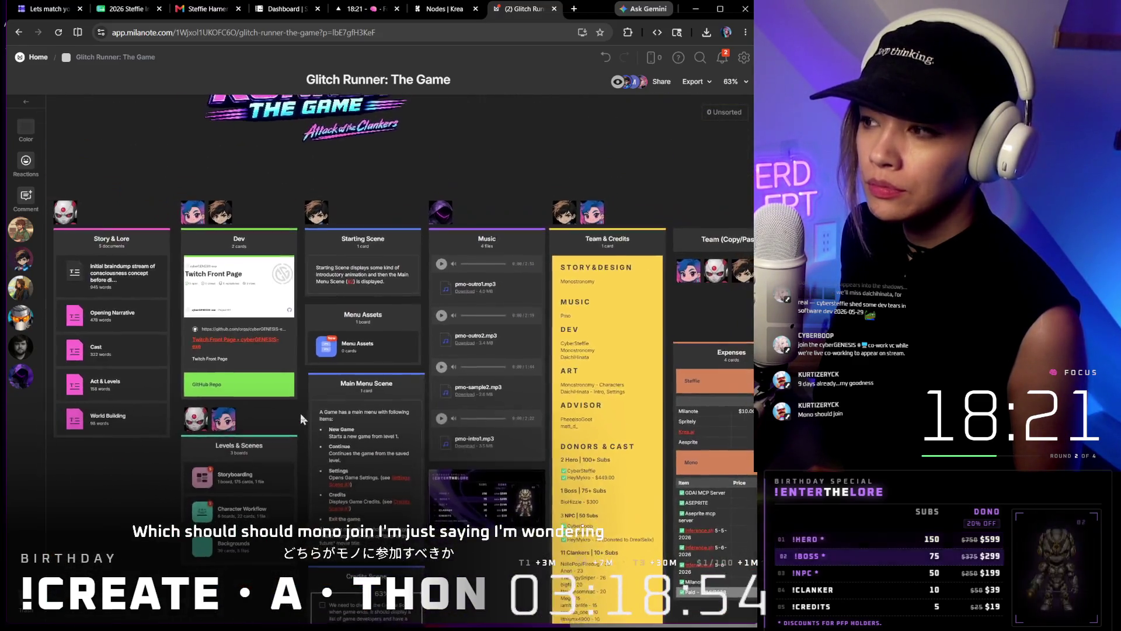
scroll(301, 412, "down", 3)
scroll(300, 413, "up", 3)
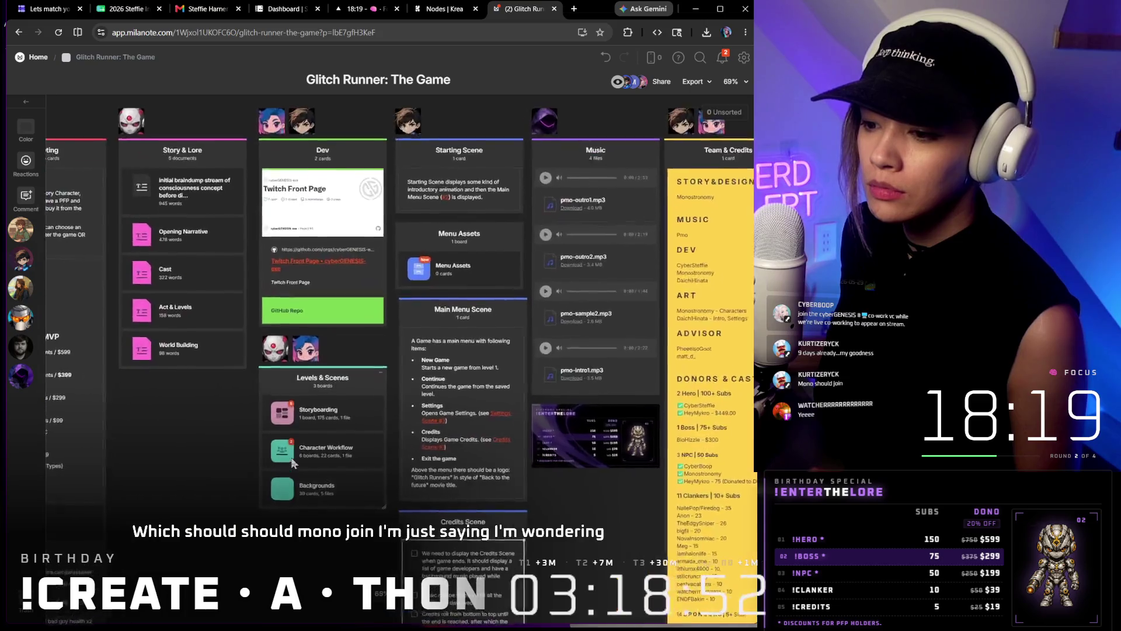
scroll(300, 412, "up", 3)
double_click(285, 396)
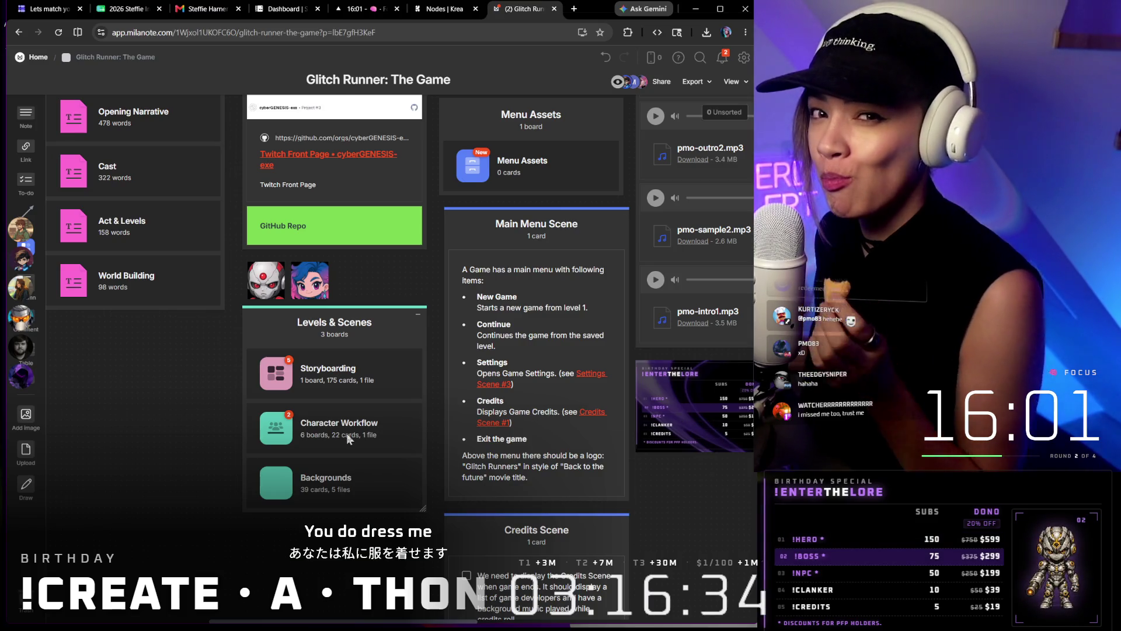
scroll(318, 418, "up", 1)
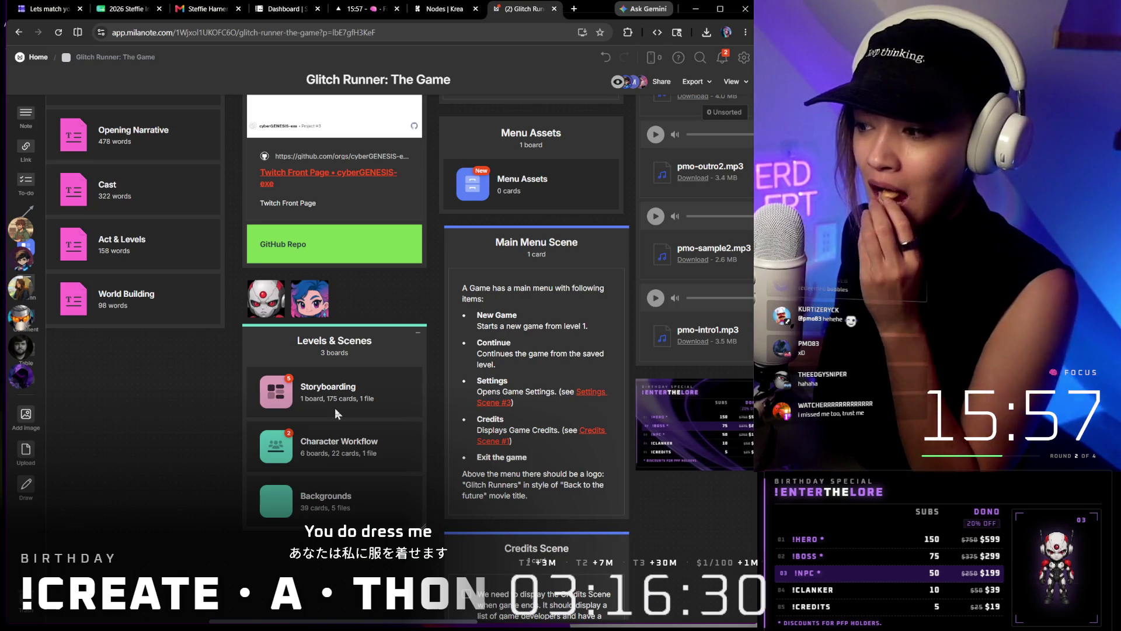
scroll(345, 396, "right", 5)
scroll(456, 368, "right", 5)
scroll(576, 344, "right", 1)
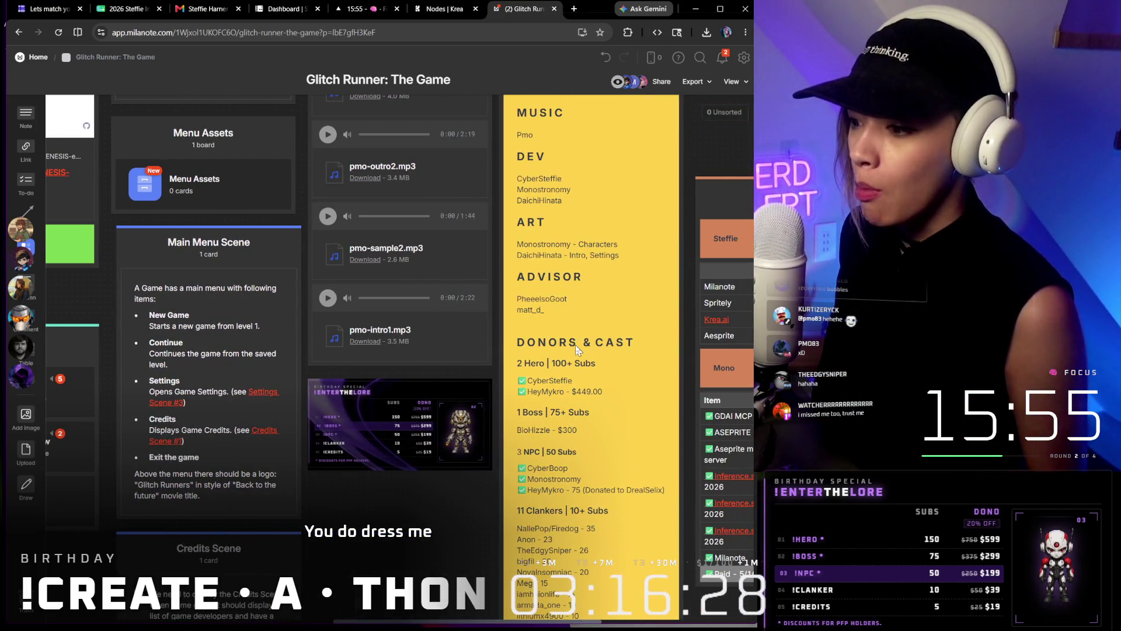
scroll(576, 344, "down", 5)
scroll(576, 344, "down", 5)
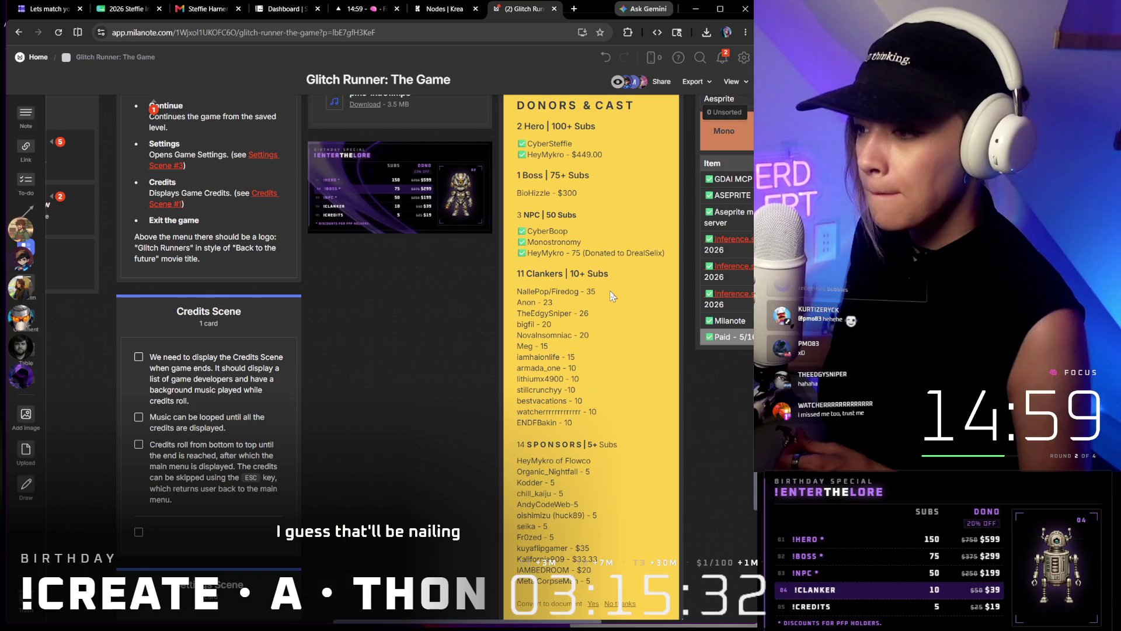
scroll(610, 289, "down", 1)
scroll(609, 303, "down", 1)
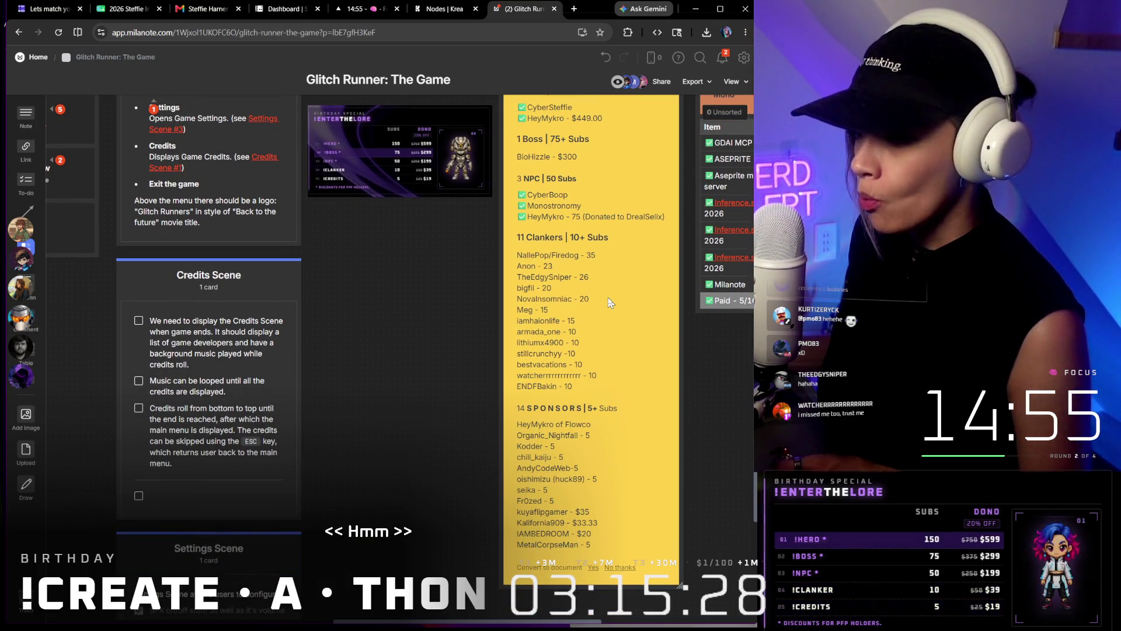
scroll(610, 303, "up", 1)
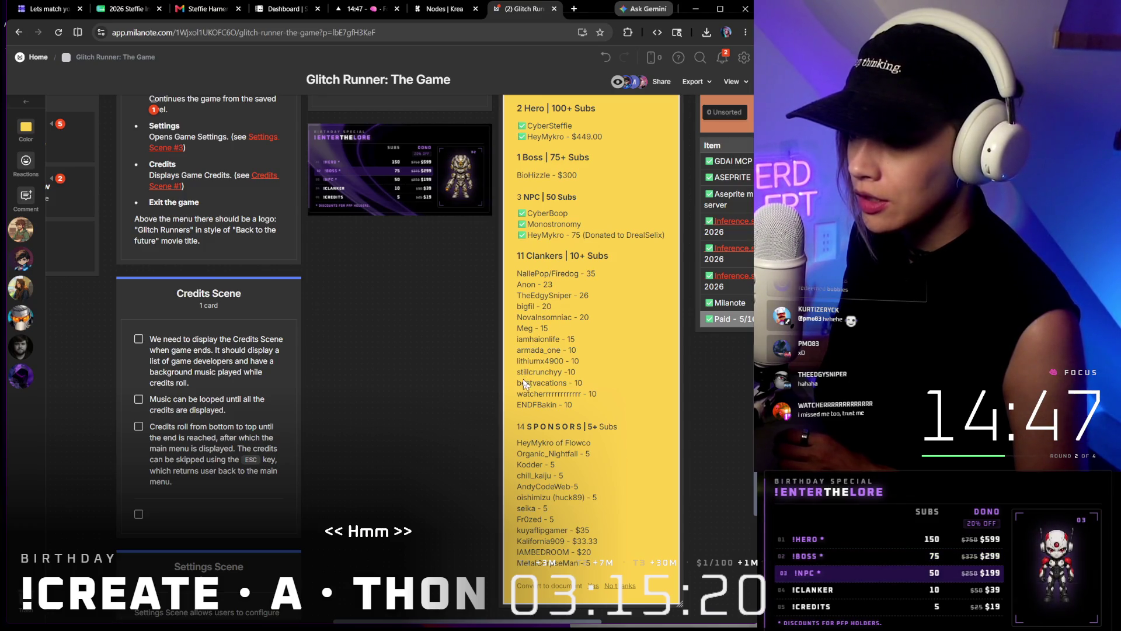
Replace the Clankers count of 11 with 13 on the Team & Credits card
double_click(520, 255)
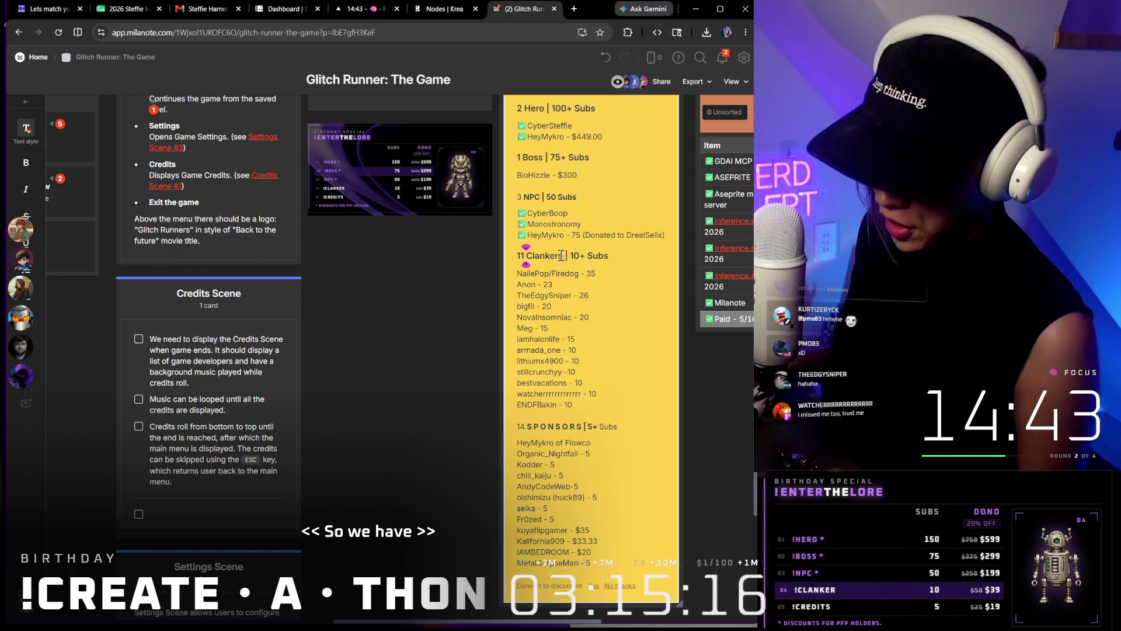
type("13")
left_click(649, 355)
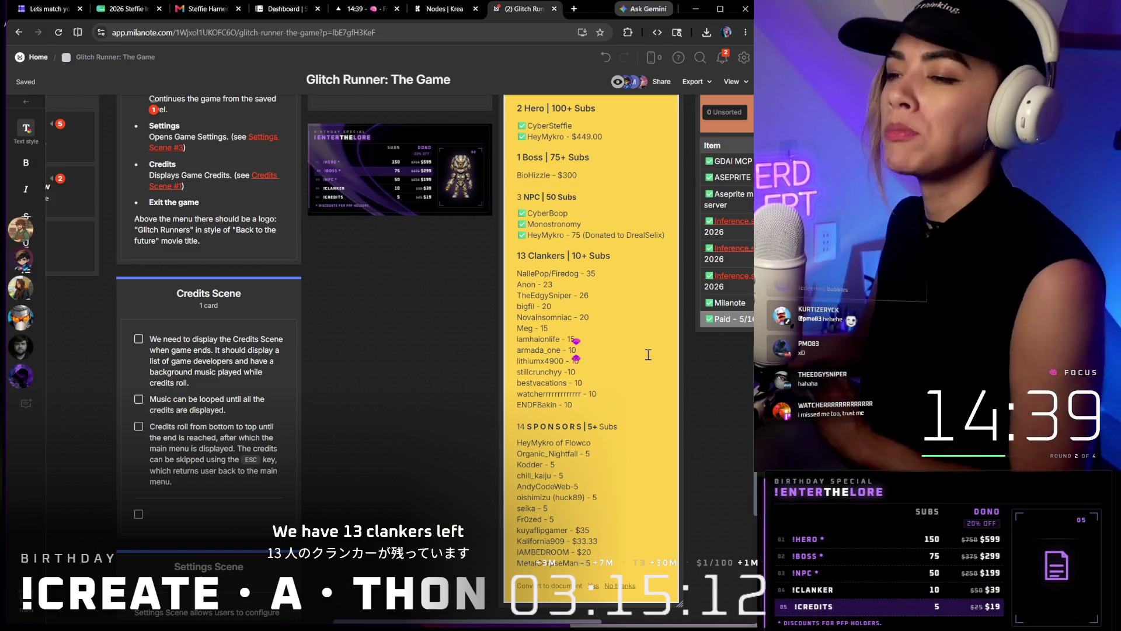
scroll(388, 241, "down", 5)
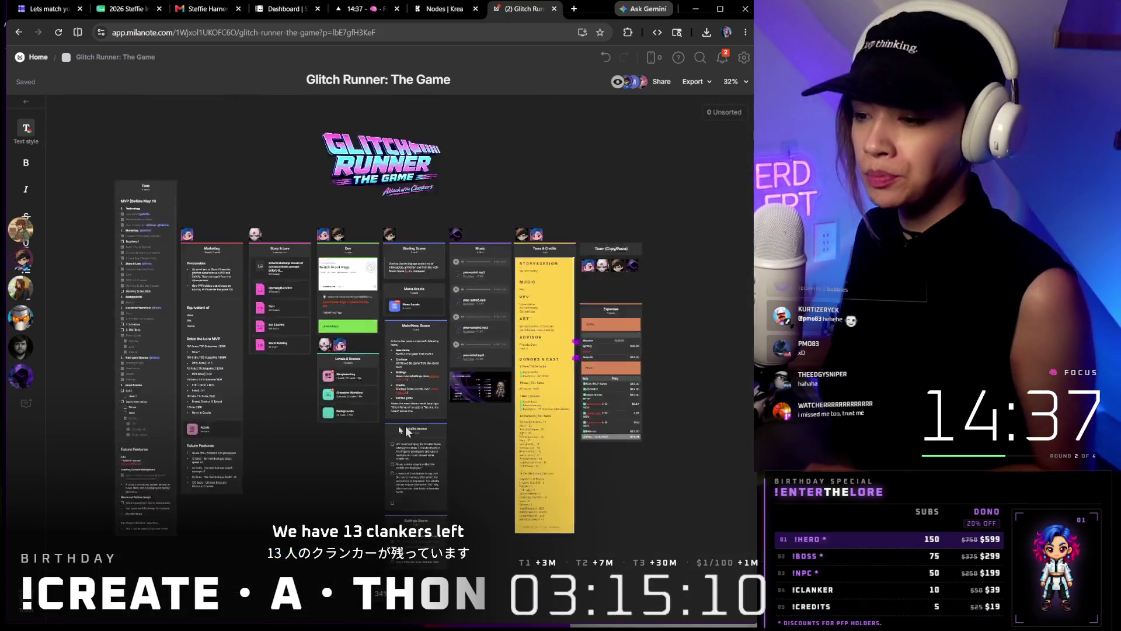
scroll(413, 310, "up", 5)
scroll(594, 463, "down", 1)
scroll(593, 463, "down", 3)
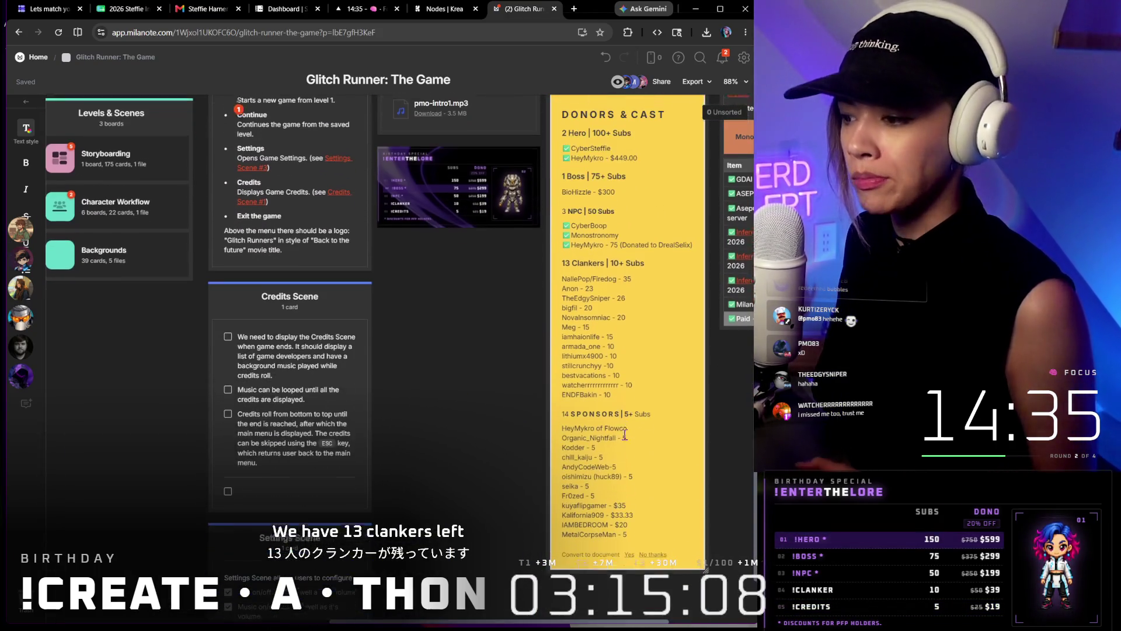
left_click_drag(613, 393, 558, 272)
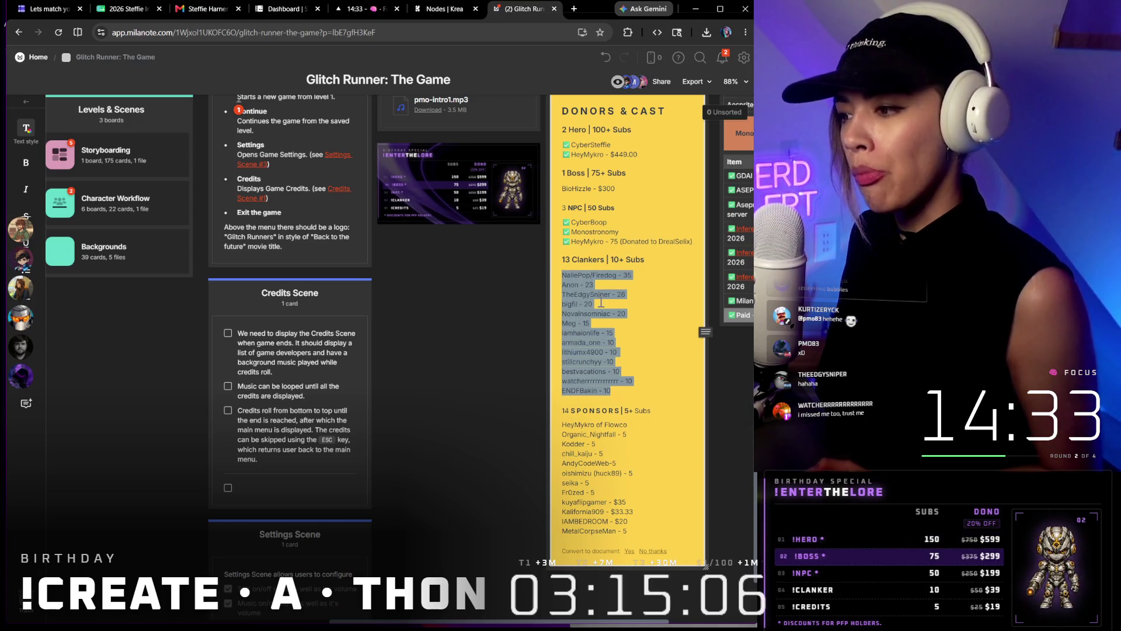
scroll(648, 353, "left", 2)
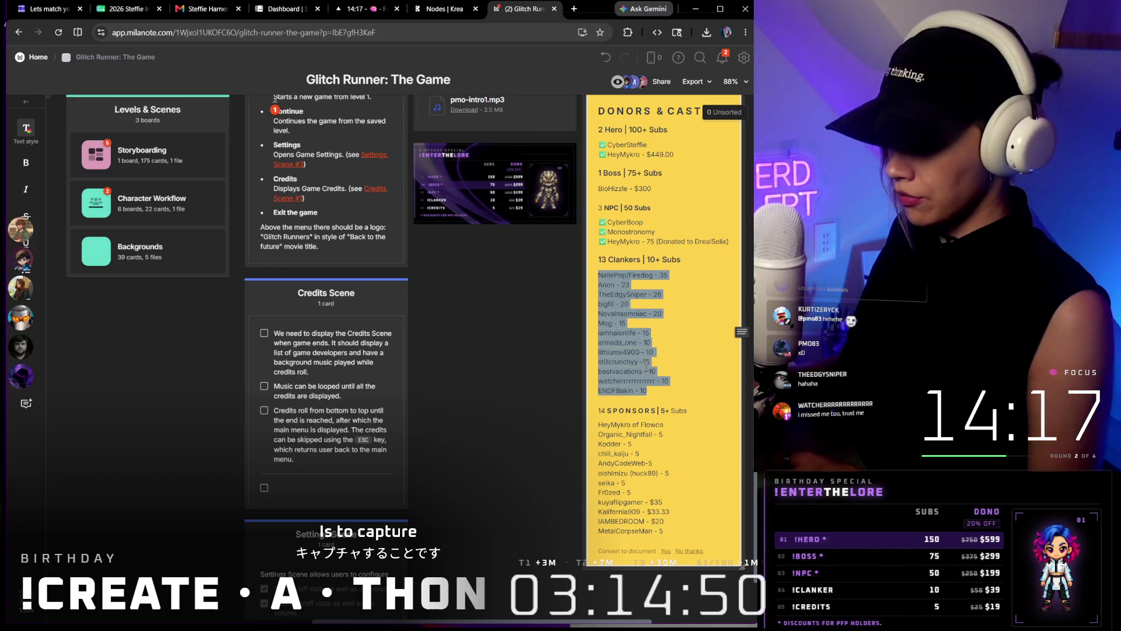
left_click(662, 314)
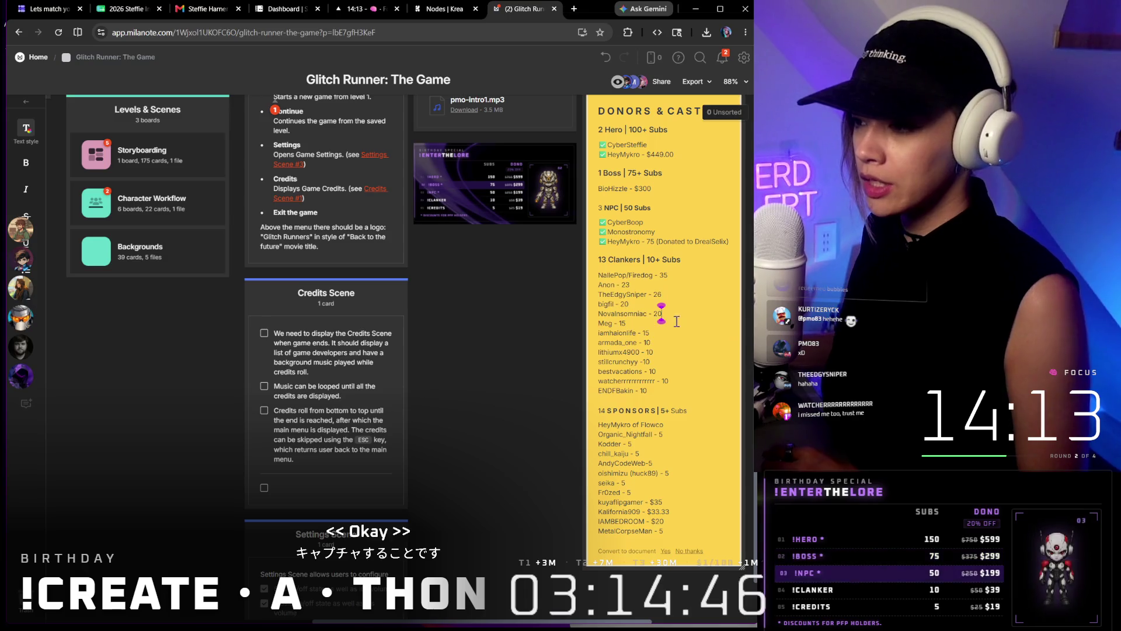
double_click(607, 303)
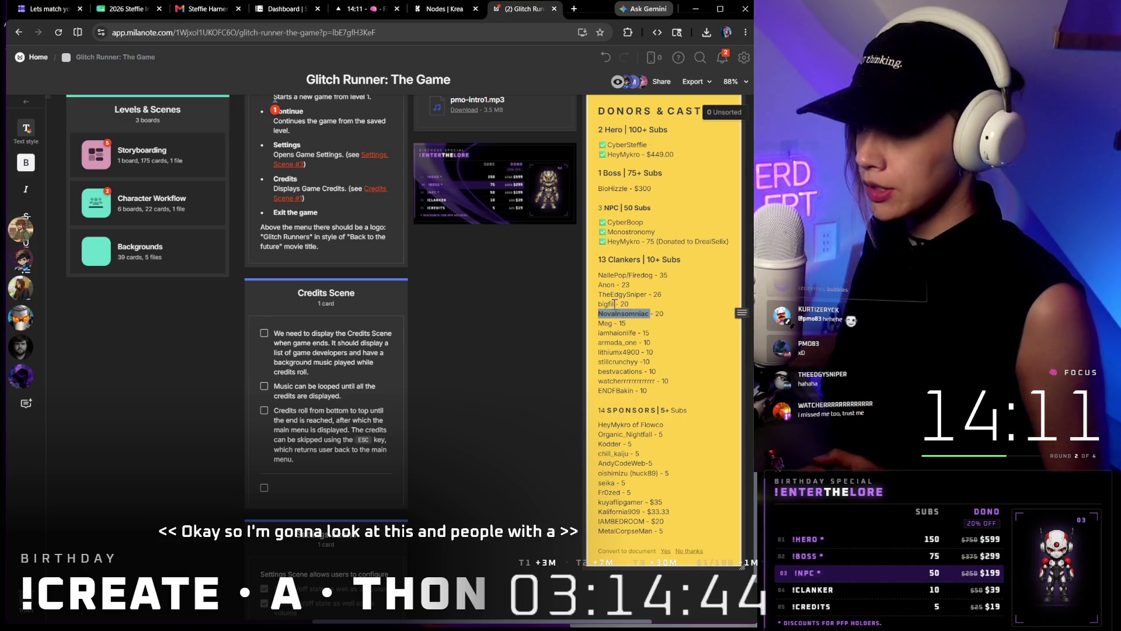
key("ctrl+b")
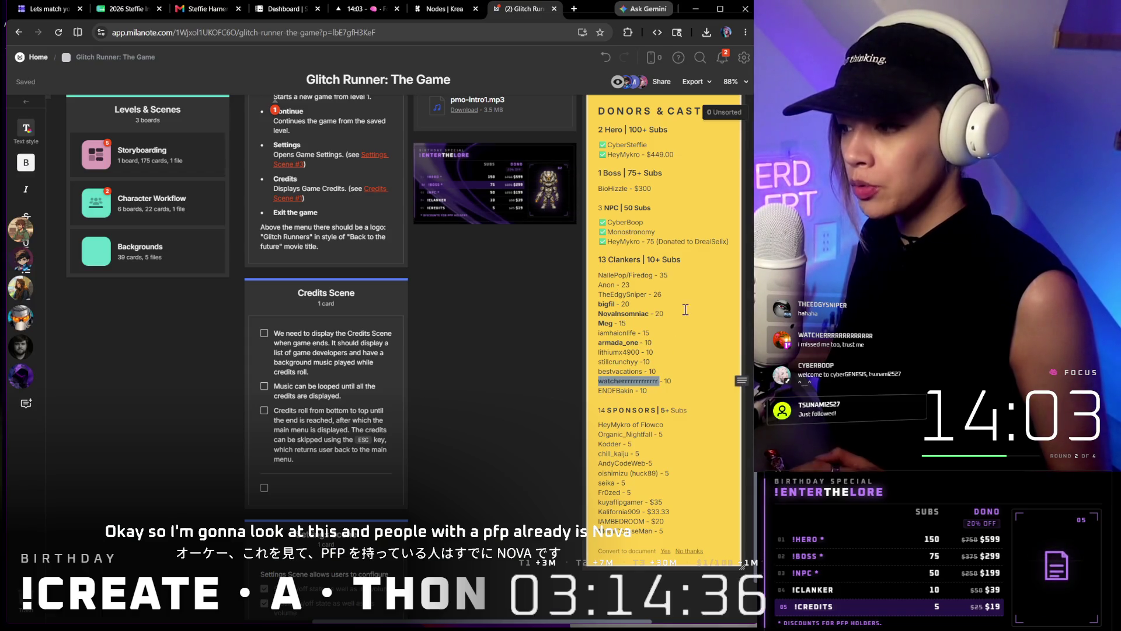
key("ctrl+b")
mouse_move(689, 410)
left_mouse_down()
mouse_move(629, 273)
mouse_move(597, 275)
left_mouse_up()
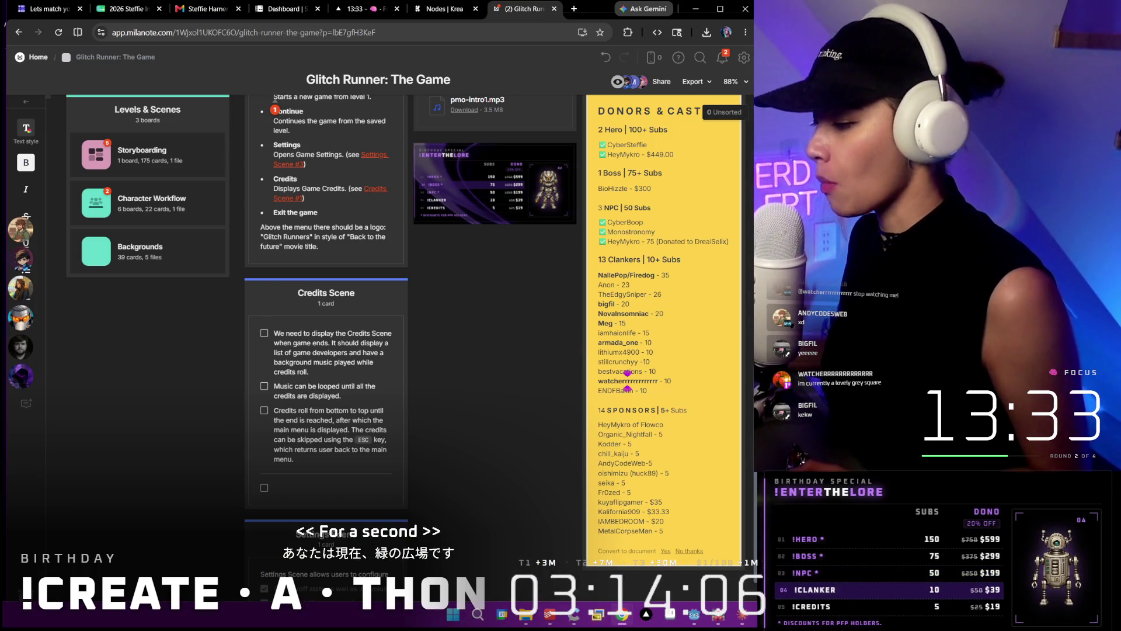
key("alt+Tab")
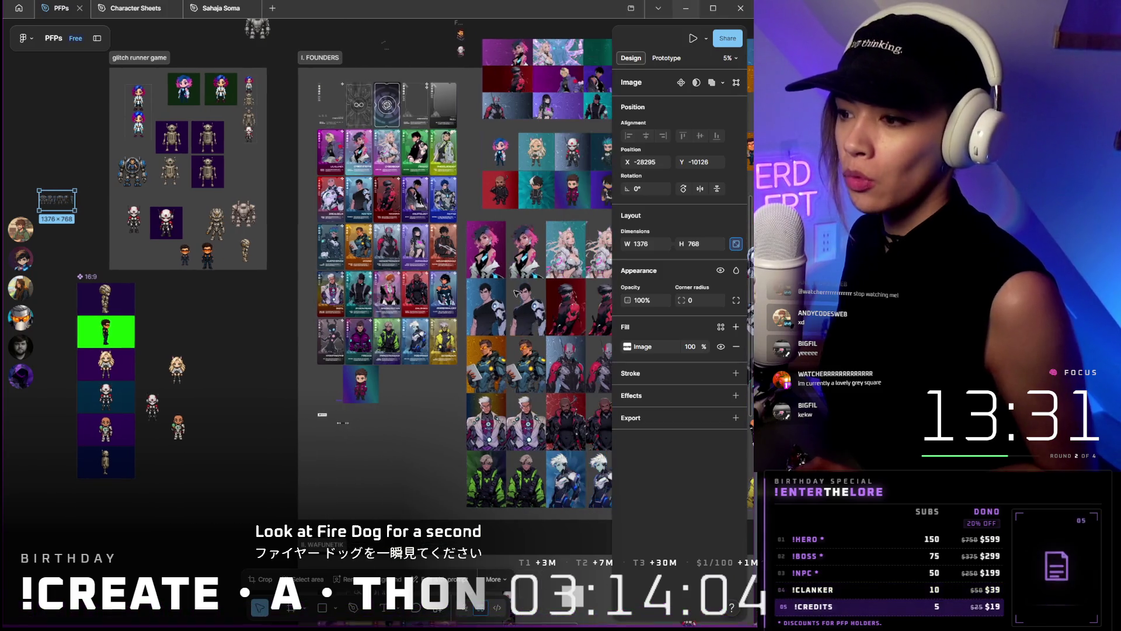
scroll(438, 386, "right", 3)
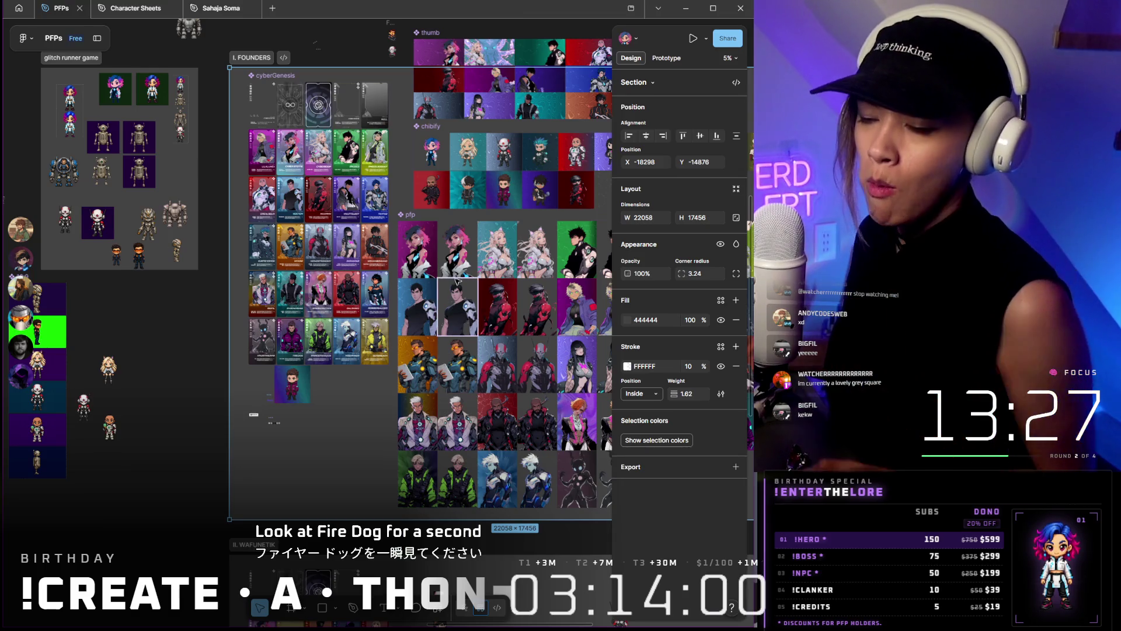
scroll(443, 368, "right", 3)
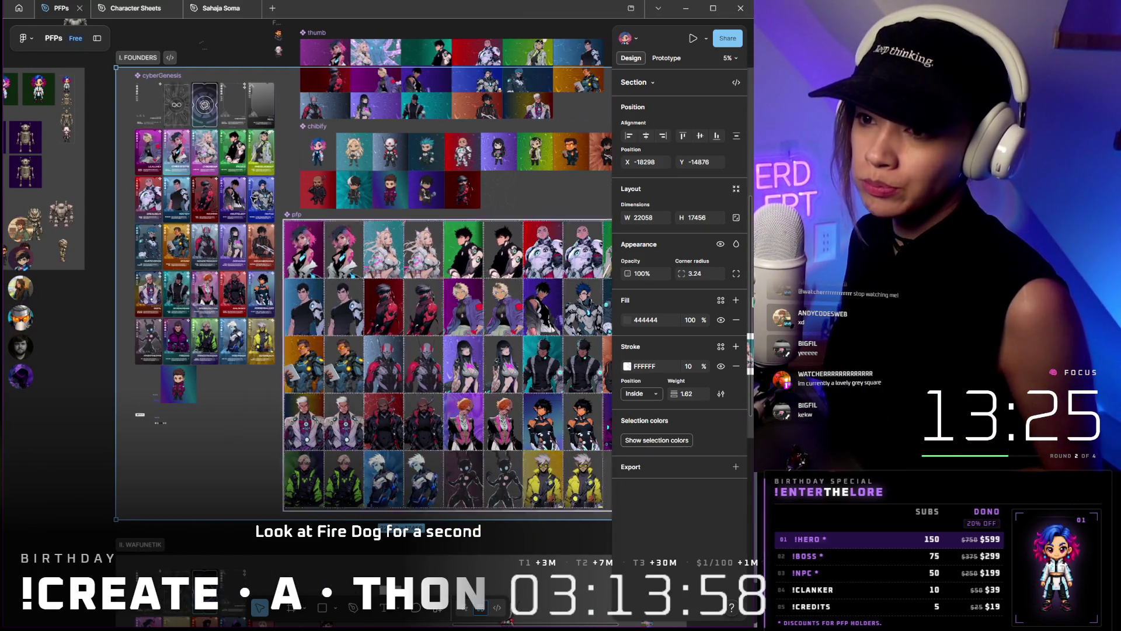
scroll(269, 203, "up", 3)
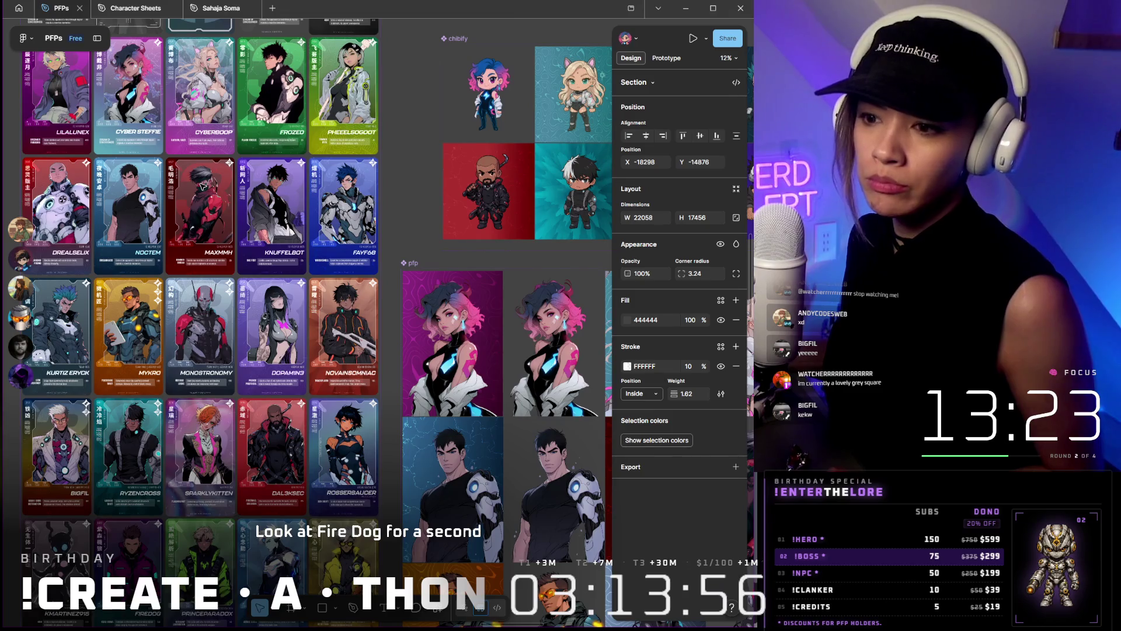
scroll(204, 185, "down", 4)
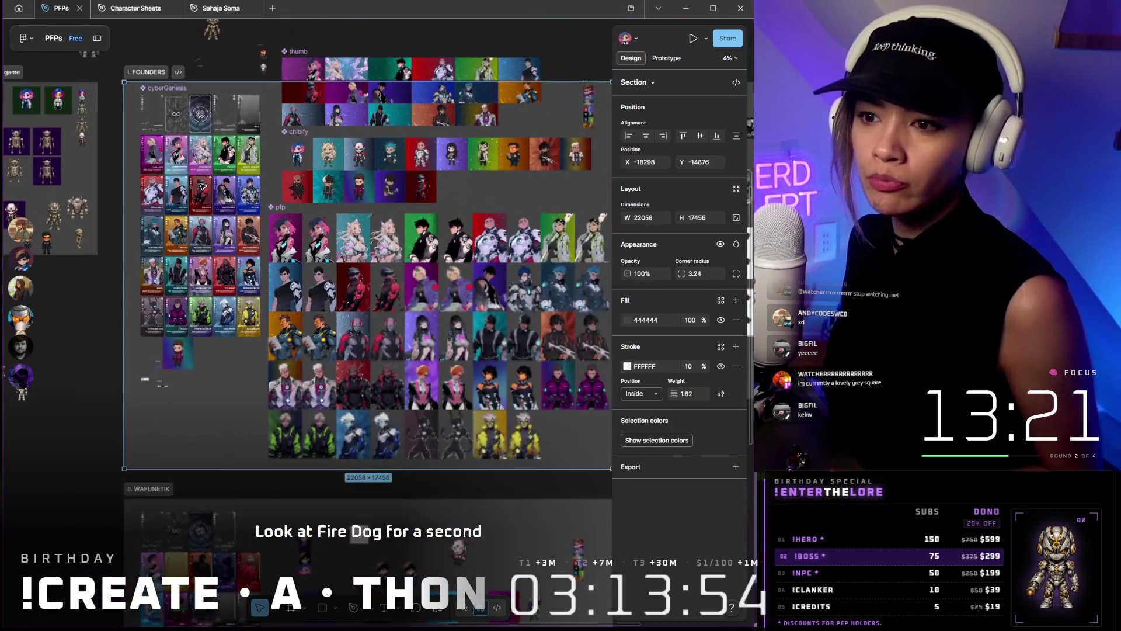
scroll(204, 184, "up", 4)
scroll(203, 184, "up", 4)
scroll(323, 303, "left", 3)
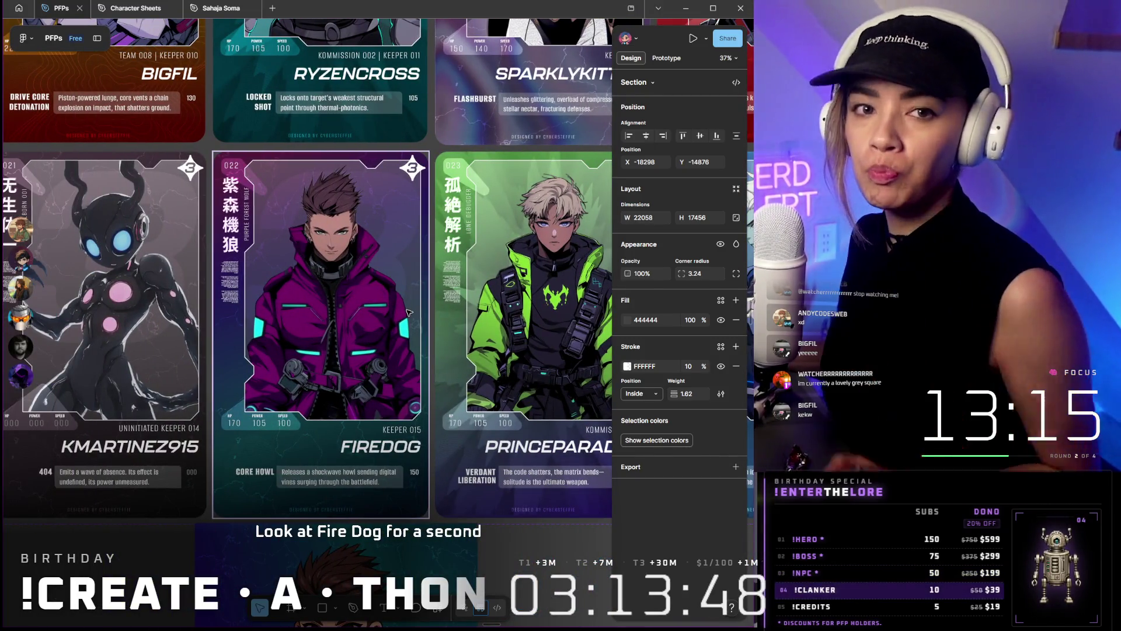
scroll(408, 306, "up", 1)
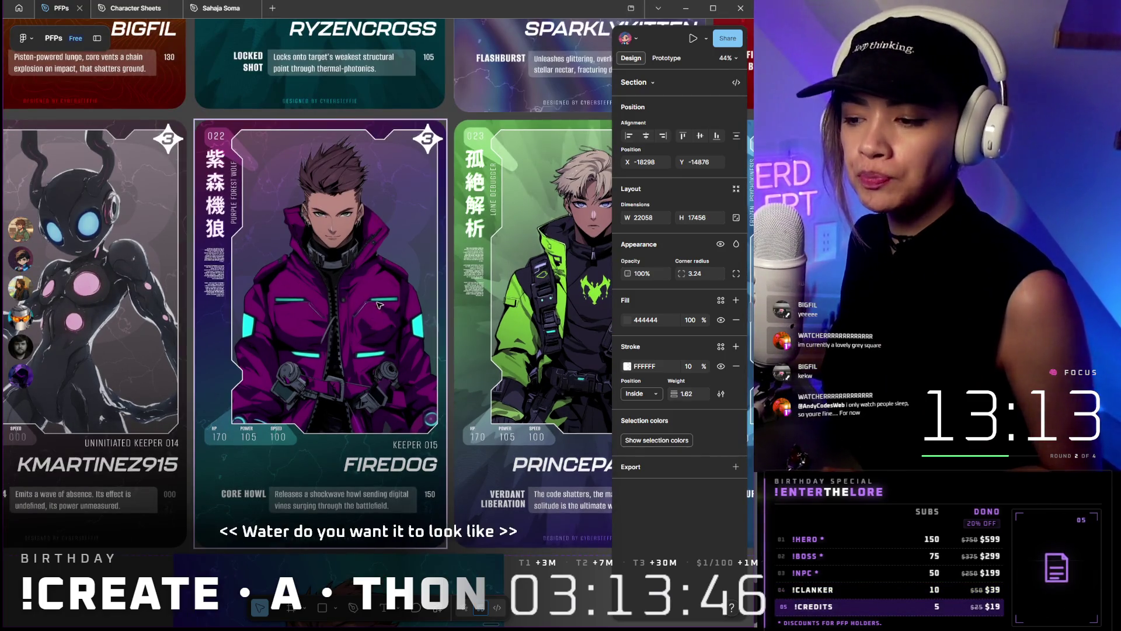
scroll(375, 306, "left", 2)
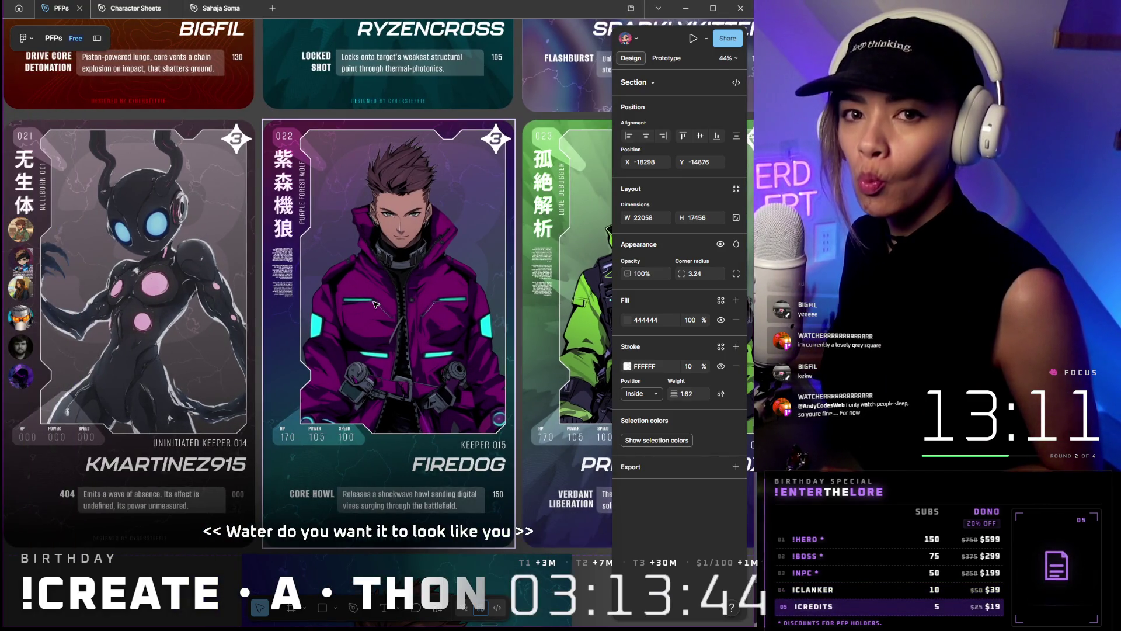
scroll(375, 306, "down", 1)
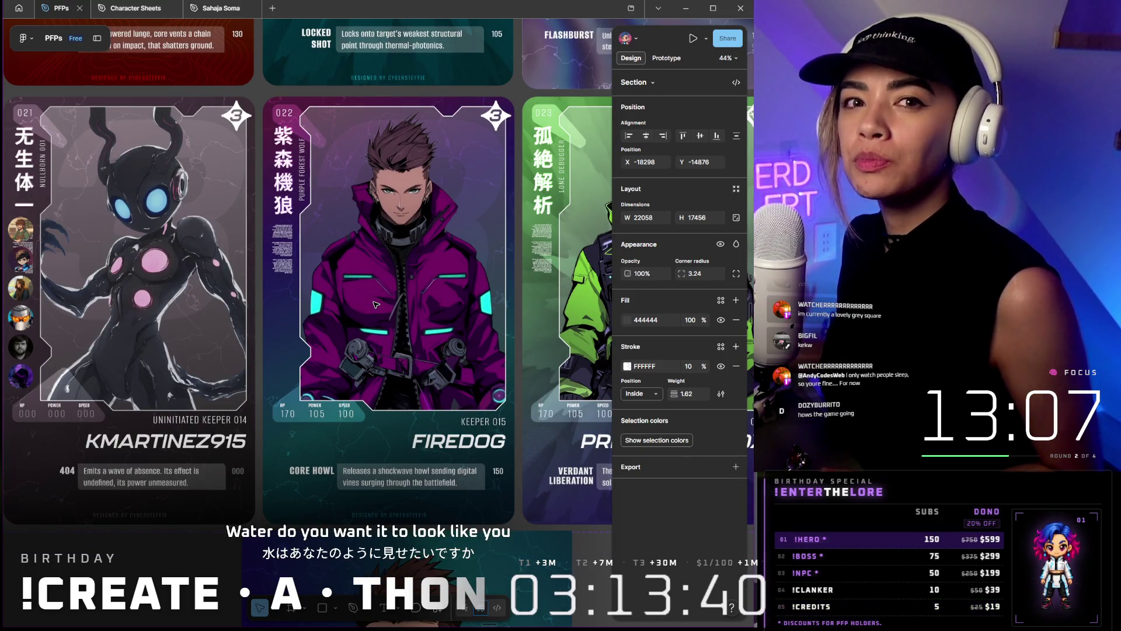
Select the Firedog card and move to its second portrait frame
left_click(444, 253)
scroll(444, 254, "down", 5)
scroll(444, 252, "down", 5)
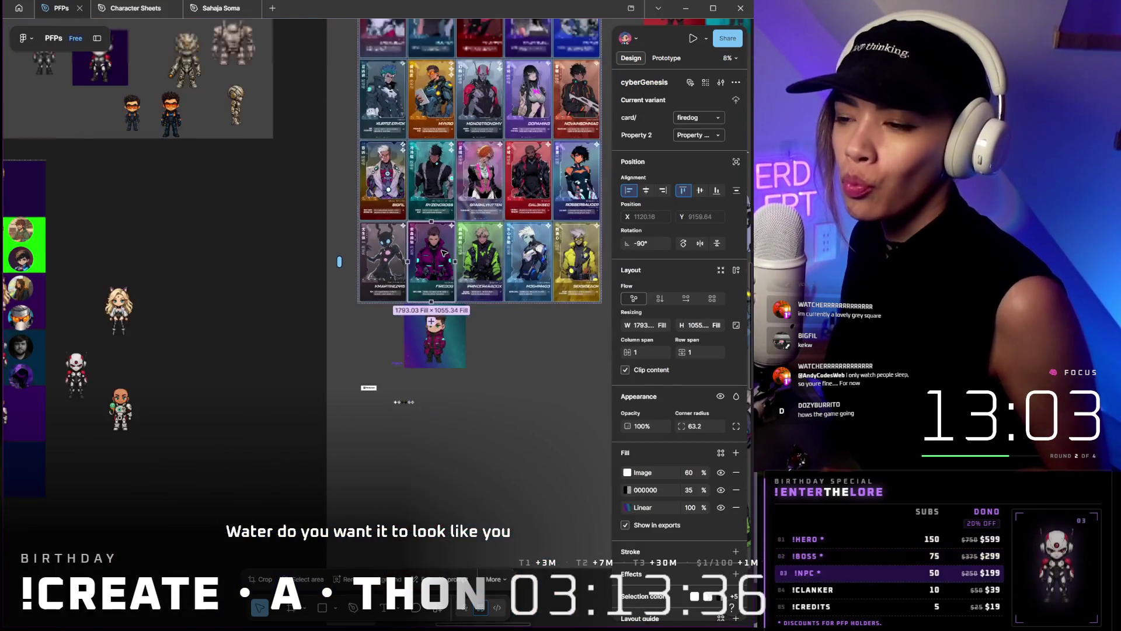
scroll(445, 253, "up", 5)
scroll(482, 351, "down", 5)
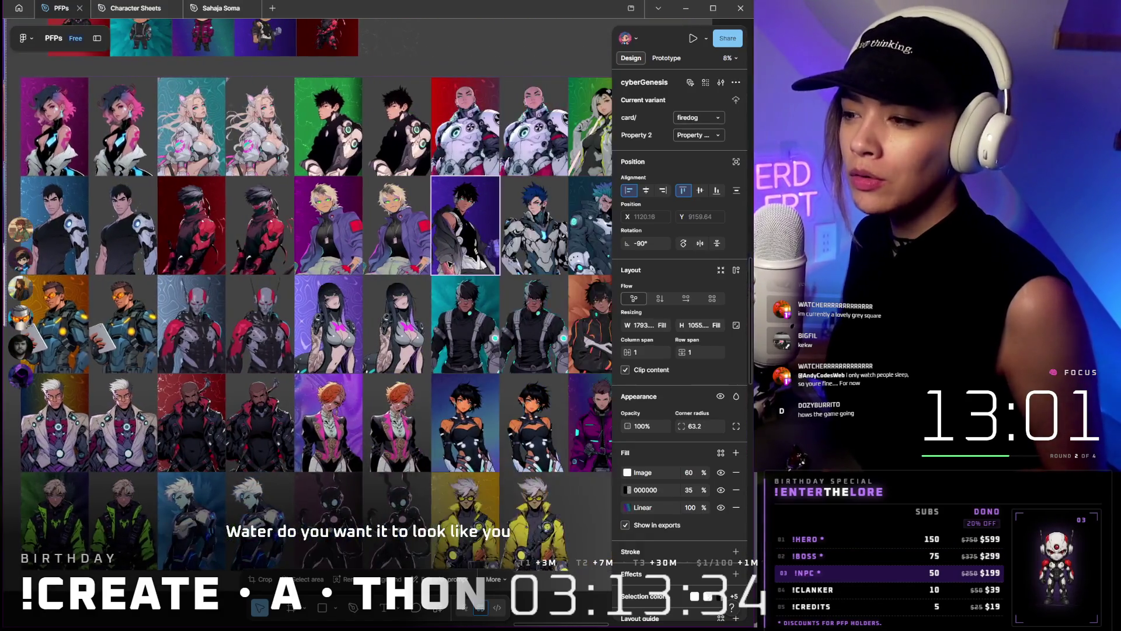
scroll(517, 485, "up", 5)
scroll(438, 394, "up", 5)
scroll(367, 333, "up", 4)
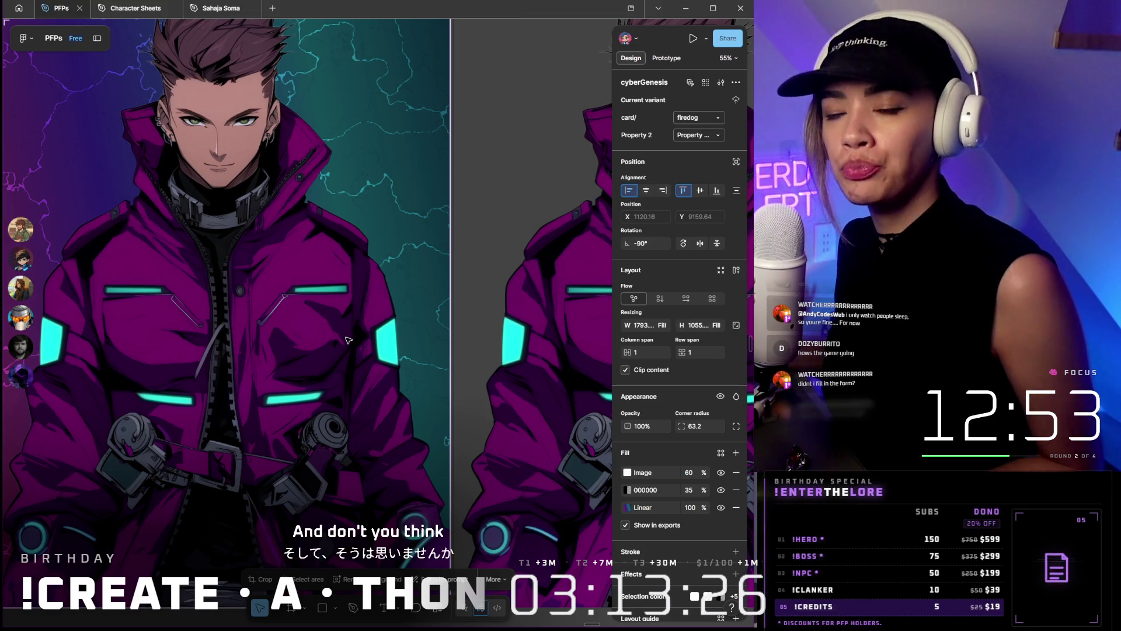
scroll(348, 339, "down", 4)
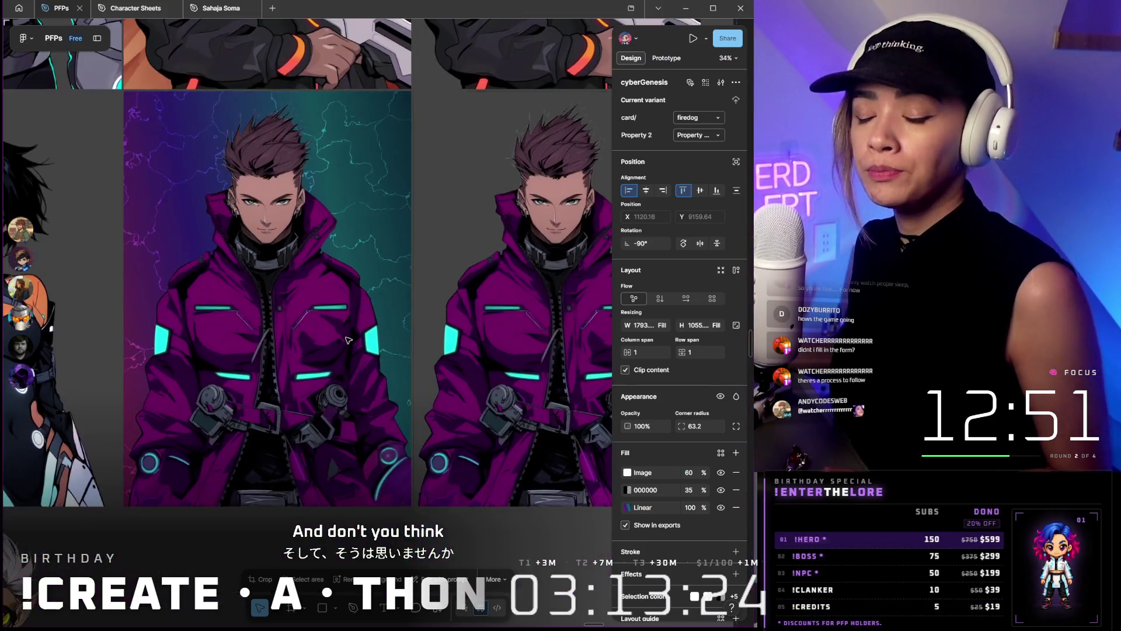
scroll(348, 340, "down", 2)
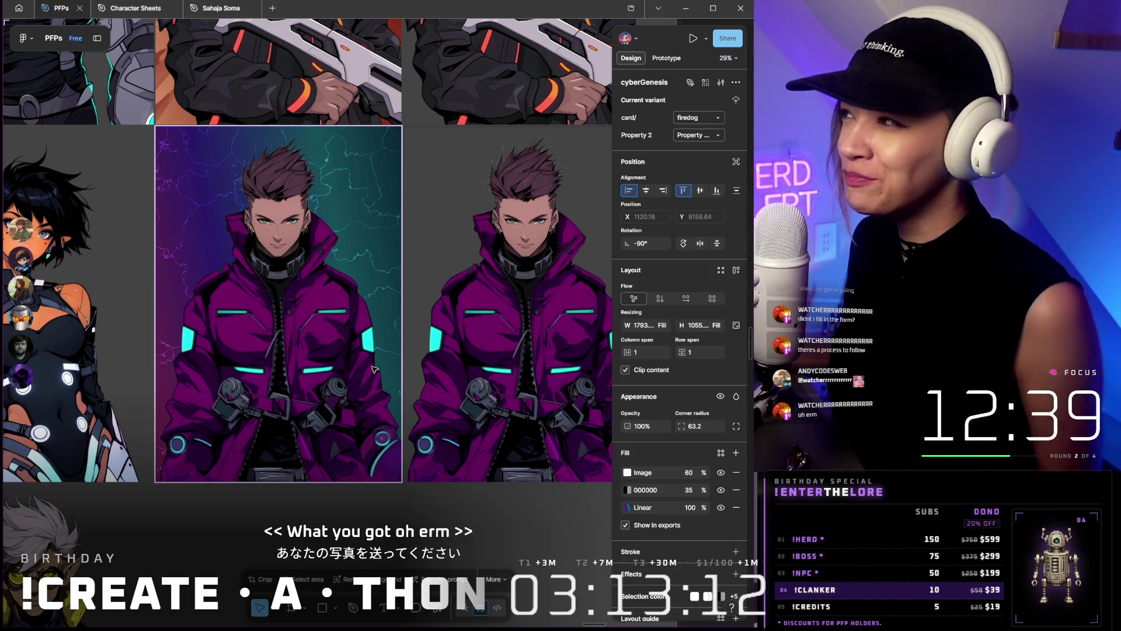
key("Tab")
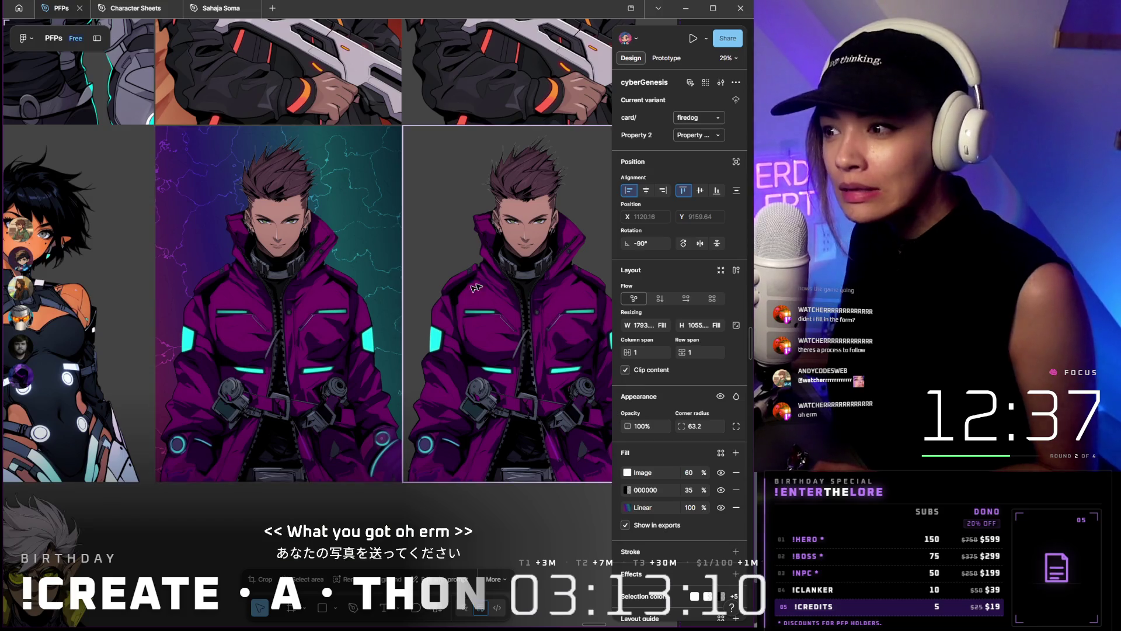
scroll(670, 500, "down", 3)
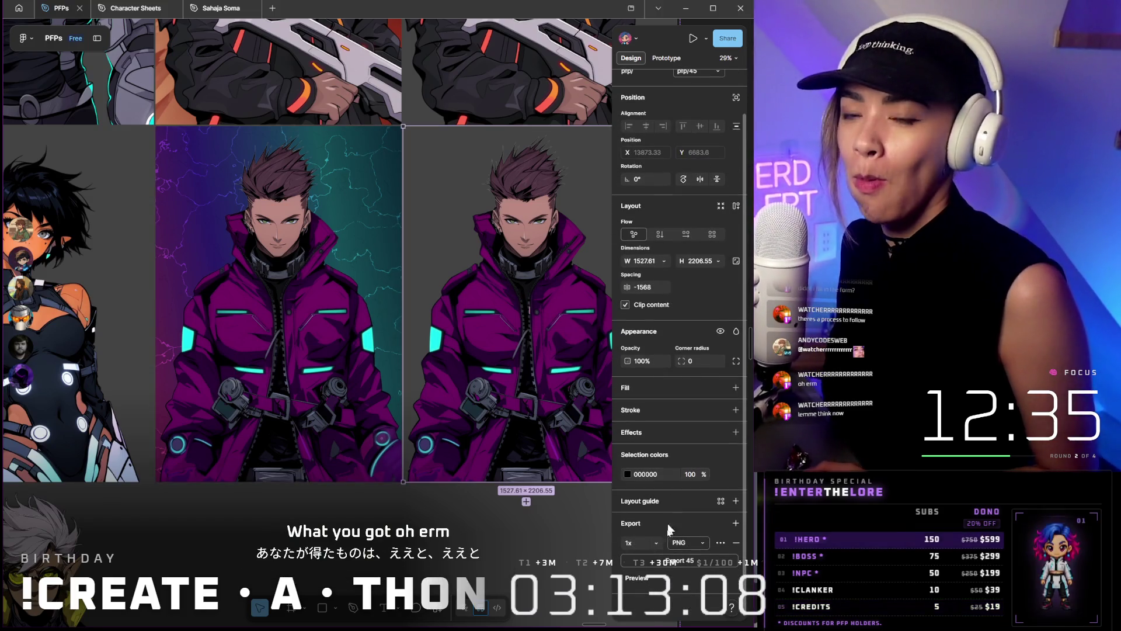
Save the Firedog portrait as a PNG on the Desktop, then return to the portrait grid
left_click(662, 566)
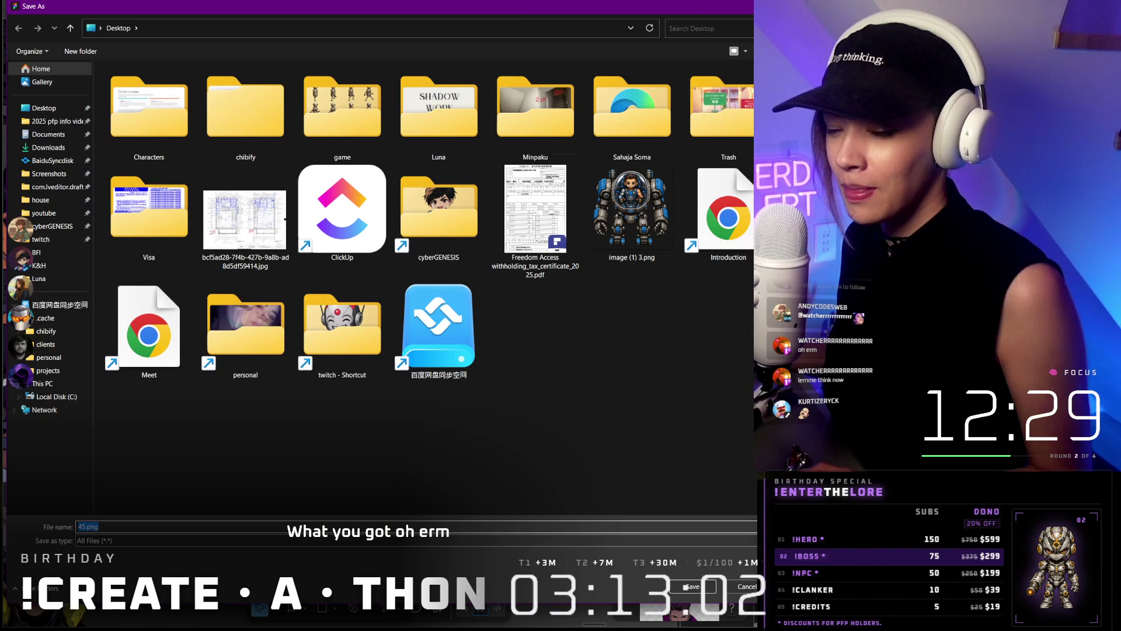
left_click(697, 586)
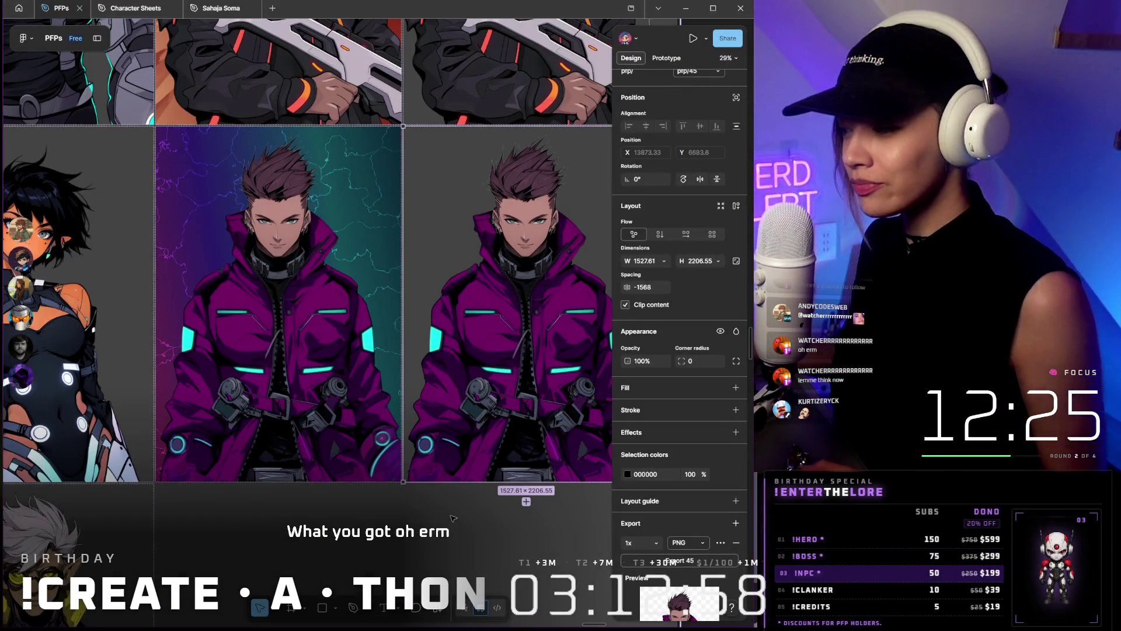
left_click(461, 482)
scroll(461, 483, "down", 3)
scroll(461, 482, "down", 3)
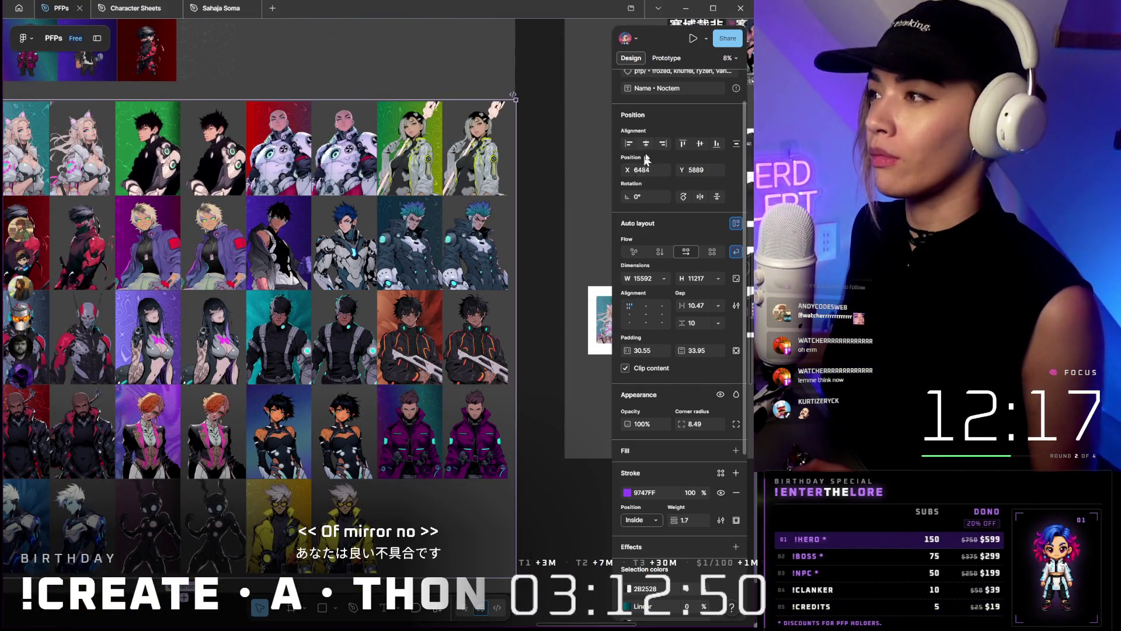
Minimize Figma and enter the Storyboarding board card on the Glitch Runner board
left_click(686, 9)
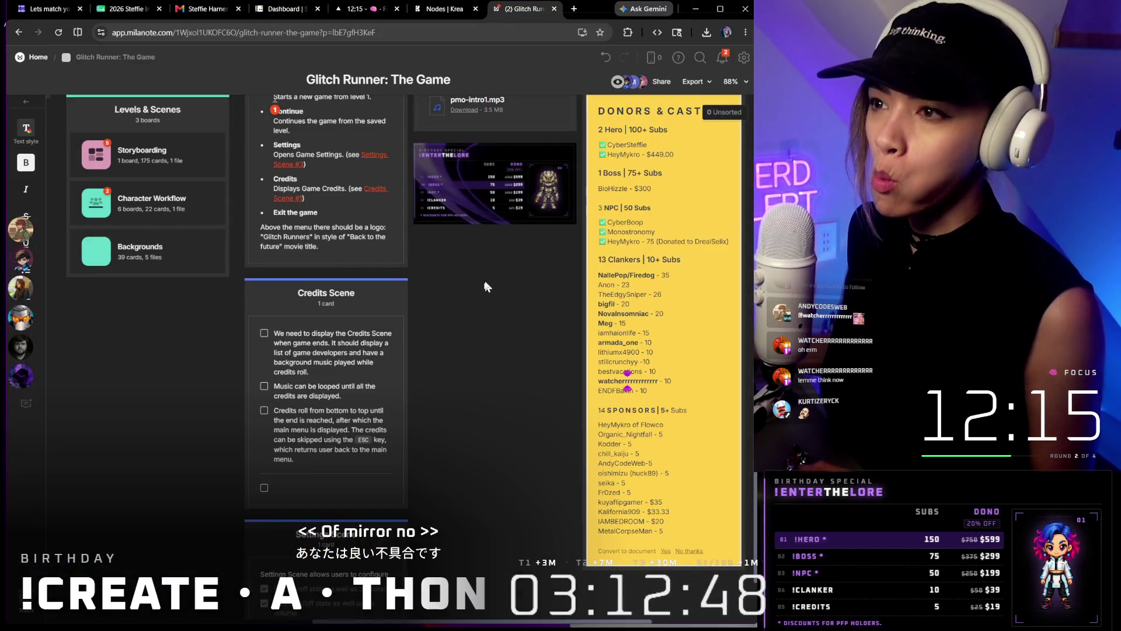
scroll(478, 287, "down", 3)
mouse_move(478, 438)
left_mouse_down()
mouse_move(574, 478)
mouse_move(603, 475)
mouse_move(610, 439)
left_mouse_up()
left_click(369, 348)
double_click(361, 346)
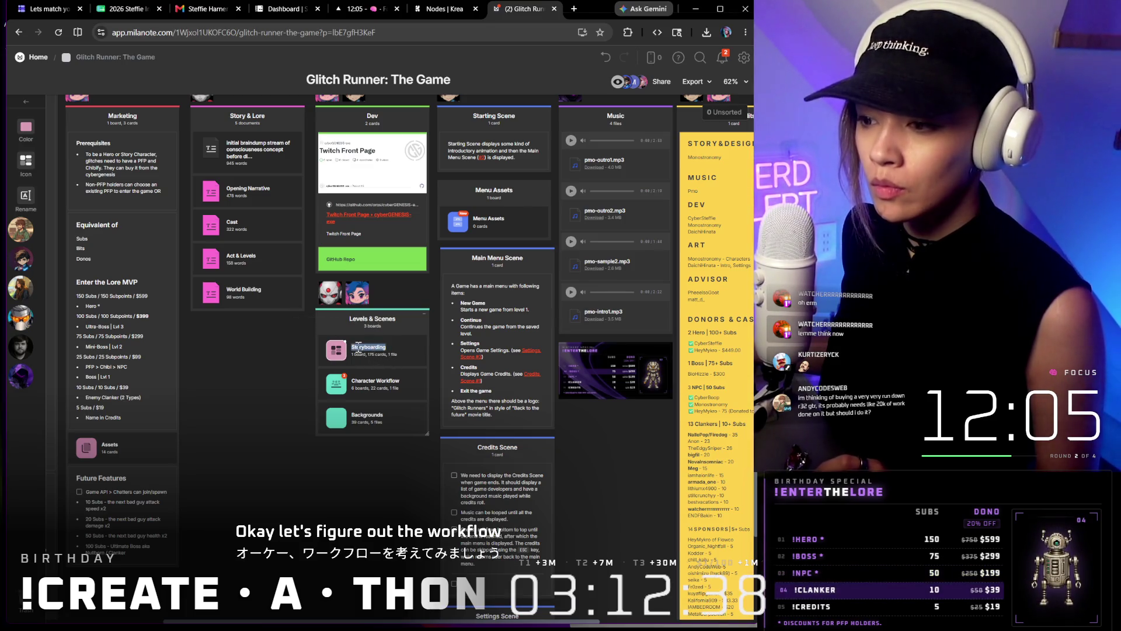
double_click(338, 350)
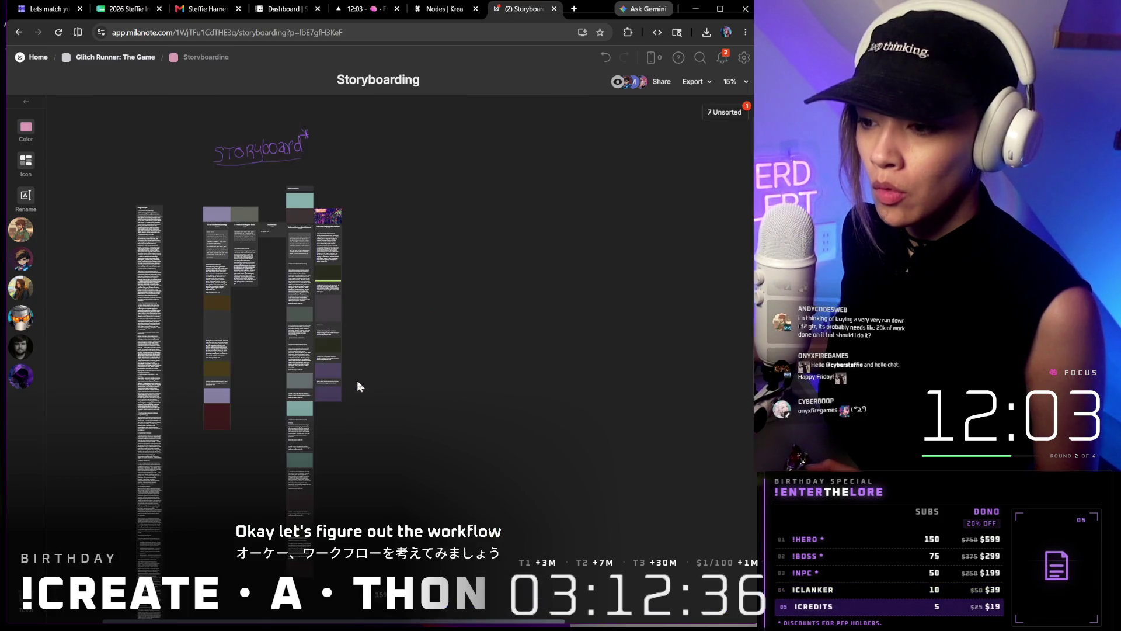
double_click(356, 380)
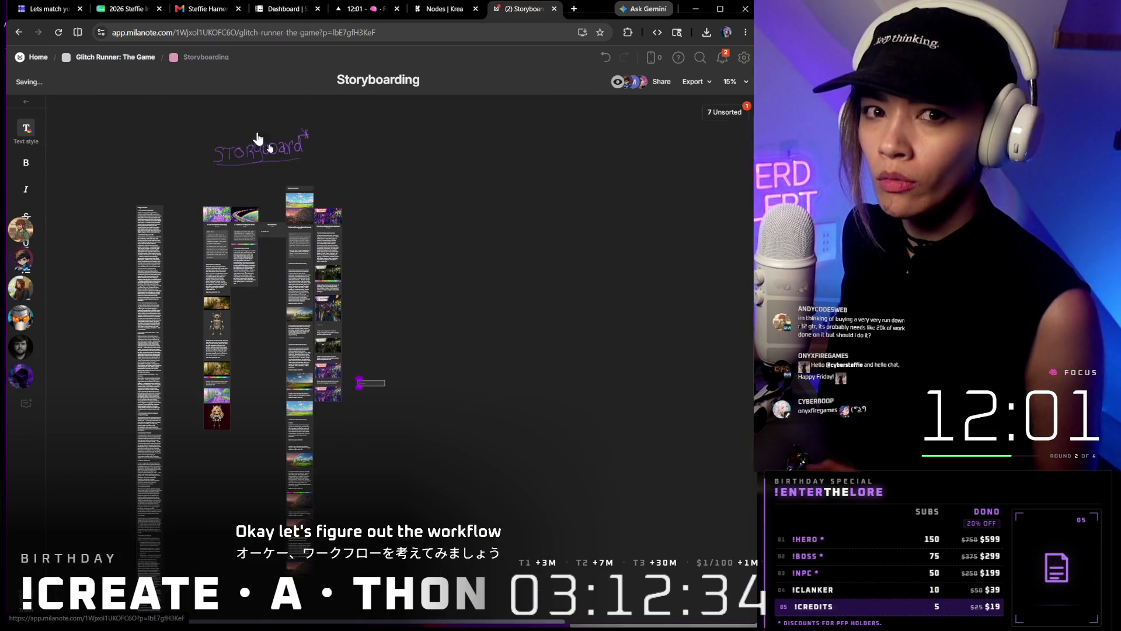
key("alt+Left")
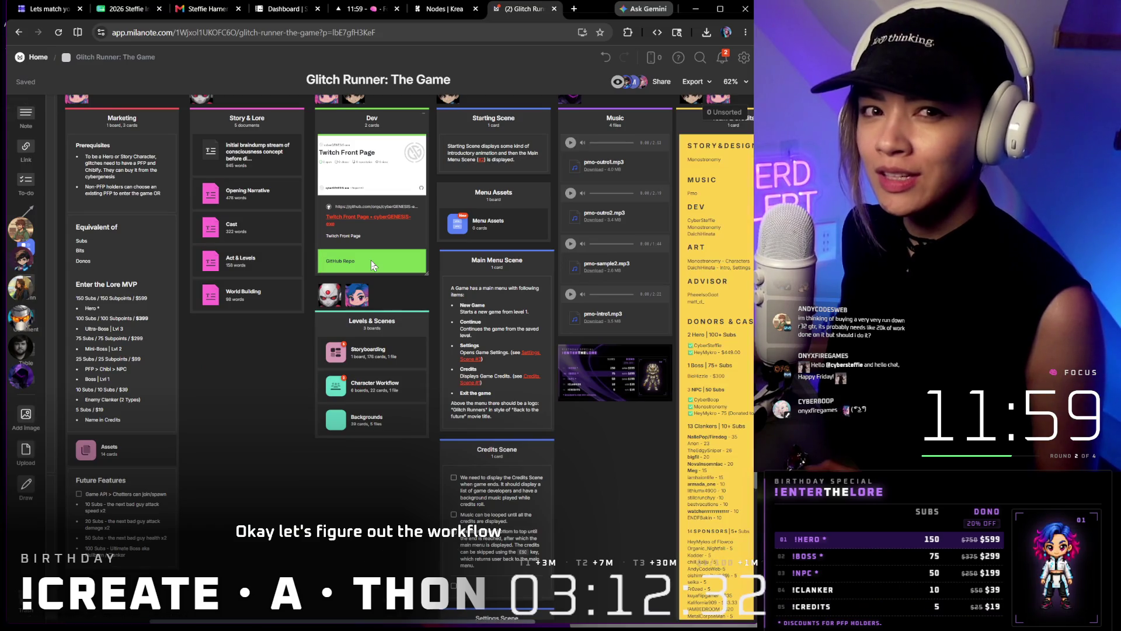
double_click(354, 387)
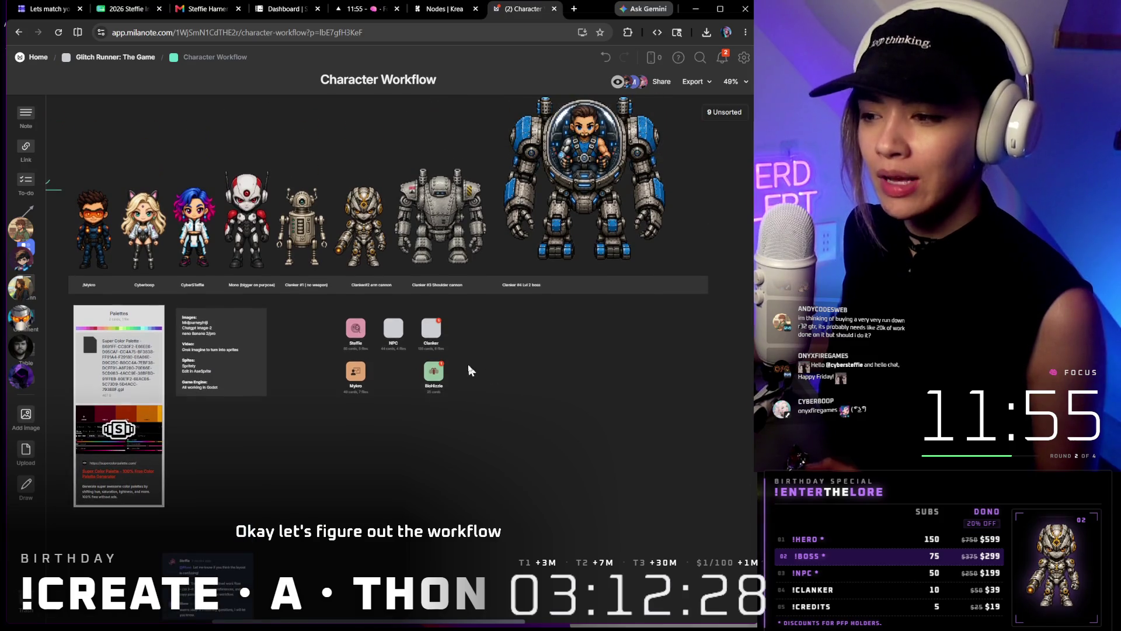
scroll(450, 375, "up", 5)
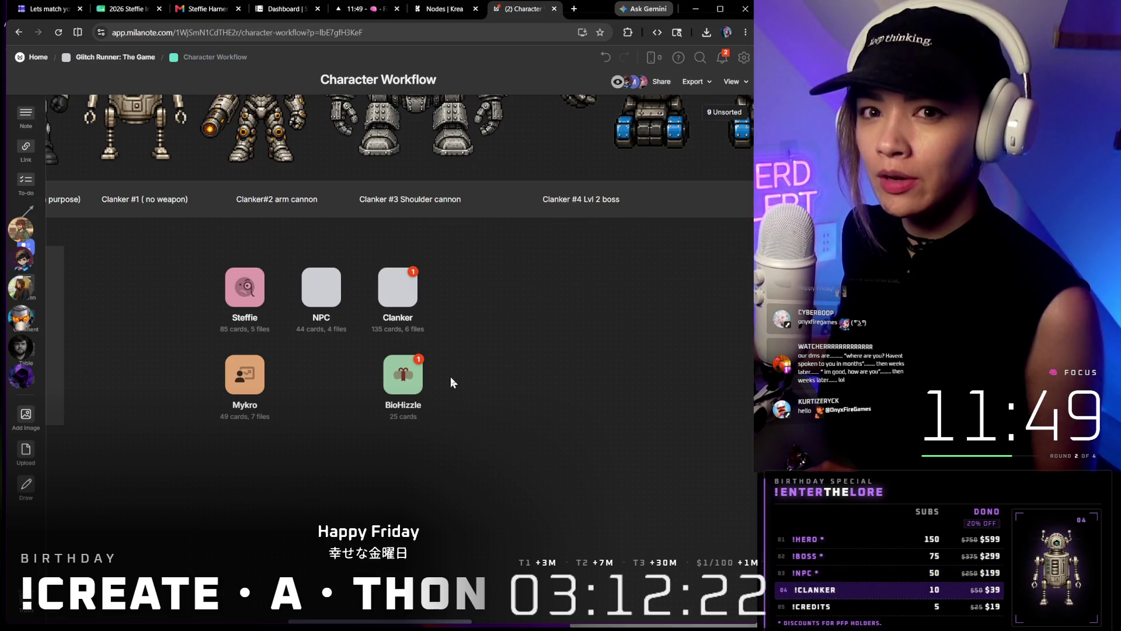
scroll(292, 342, "up", 3)
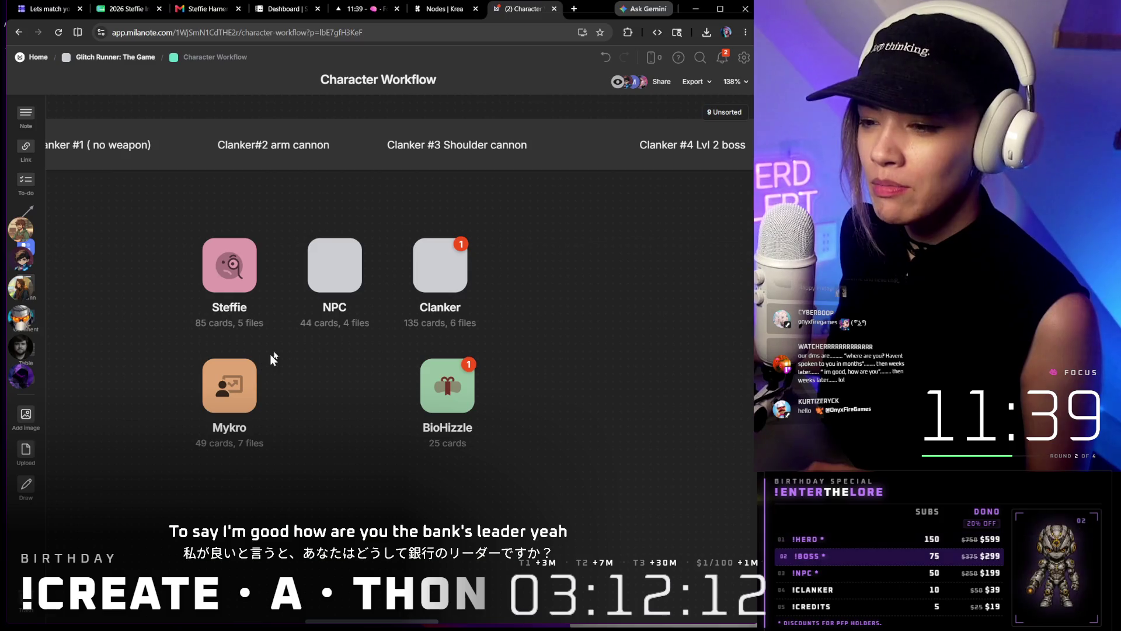
Enter the Clanker board, then launch Milanote home in a new browser tab via the Home breadcrumb
double_click(454, 258)
scroll(679, 169, "down", 5)
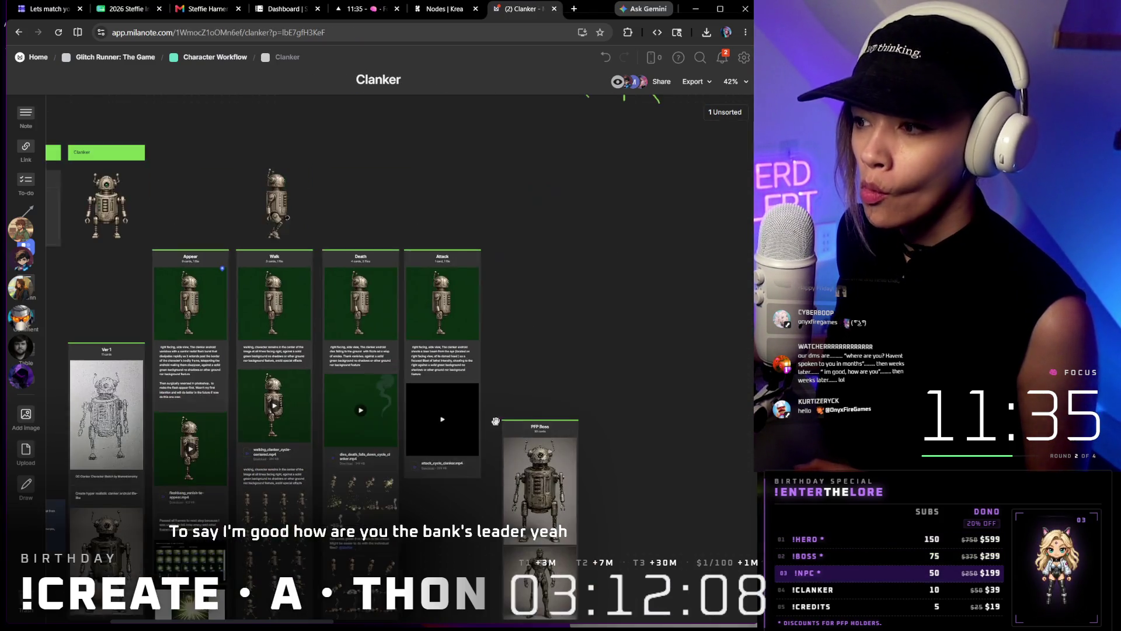
scroll(637, 277, "down", 3)
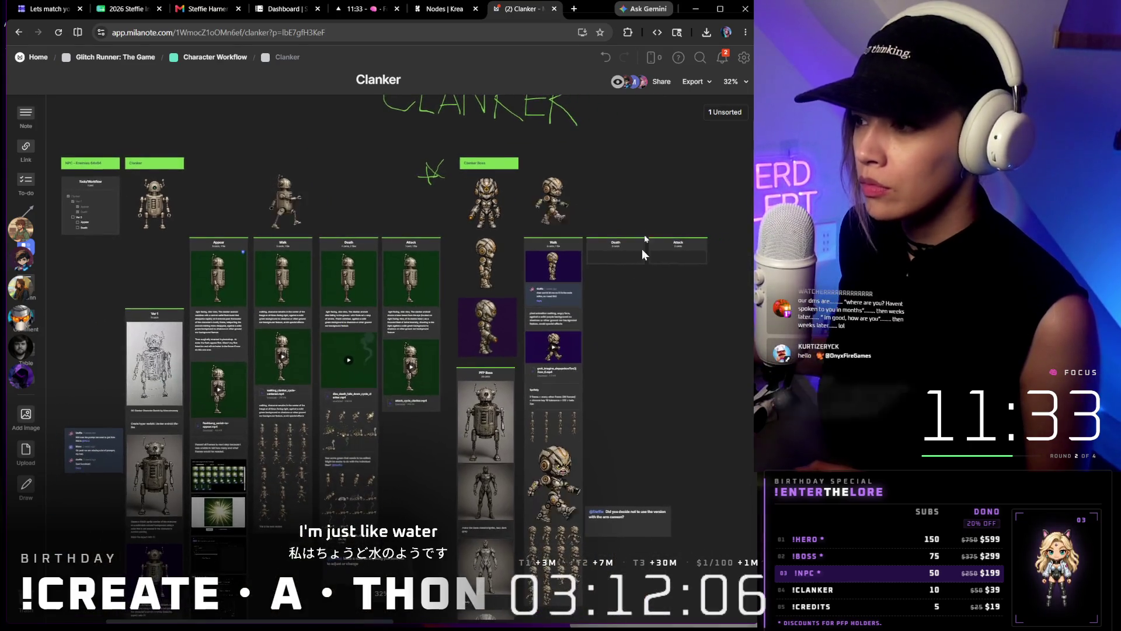
scroll(650, 196, "up", 2)
scroll(651, 196, "up", 3)
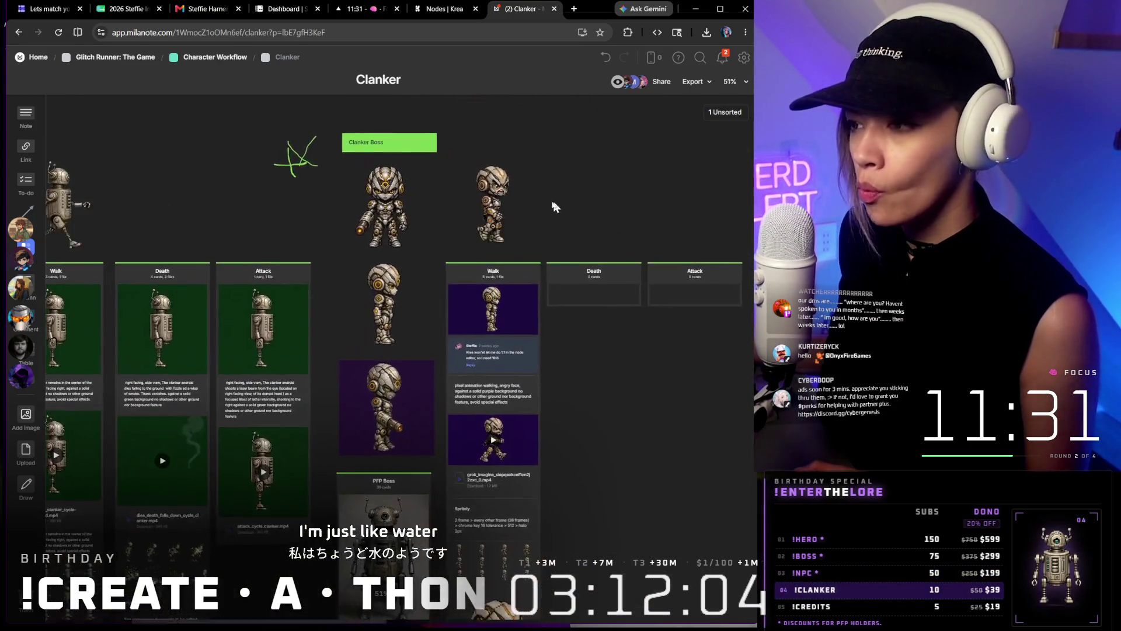
scroll(555, 207, "up", 2)
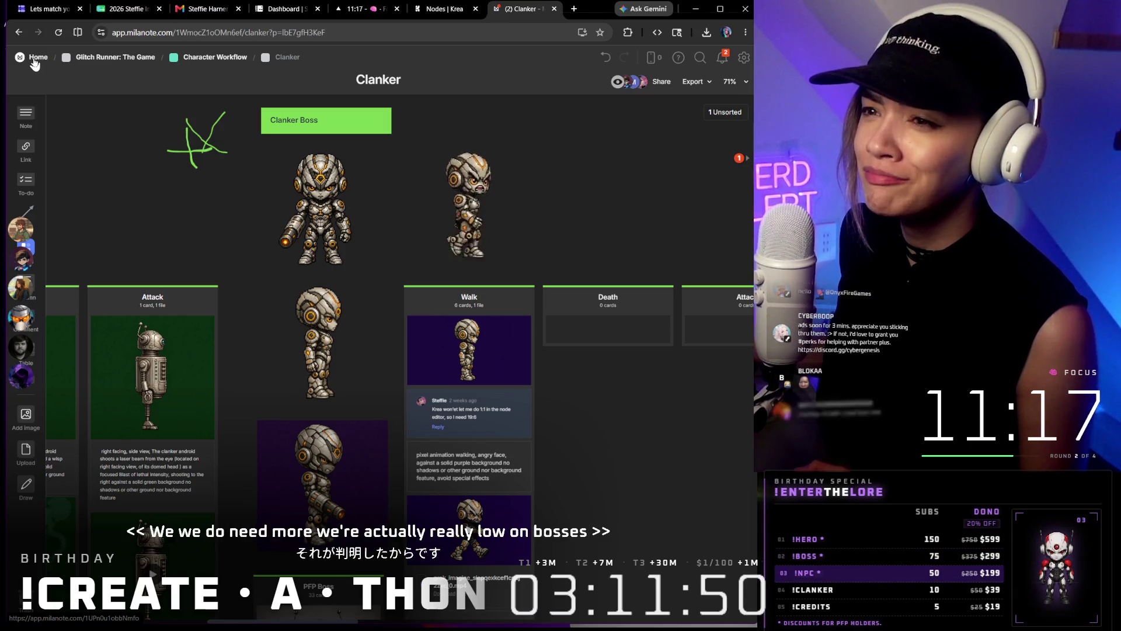
right_click(35, 59)
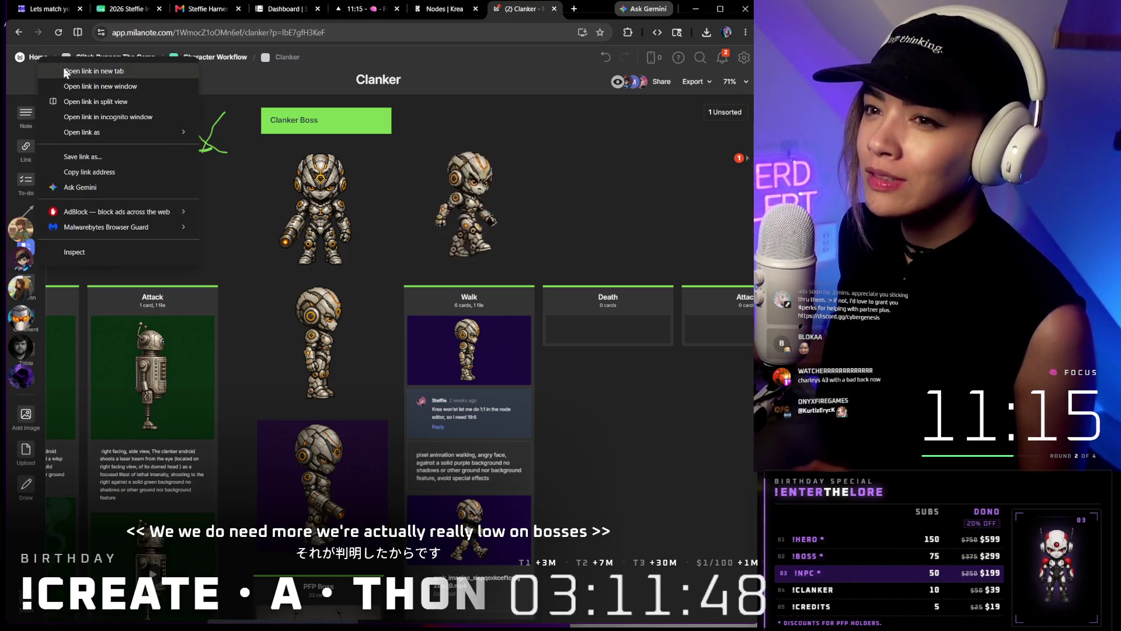
left_click(97, 68)
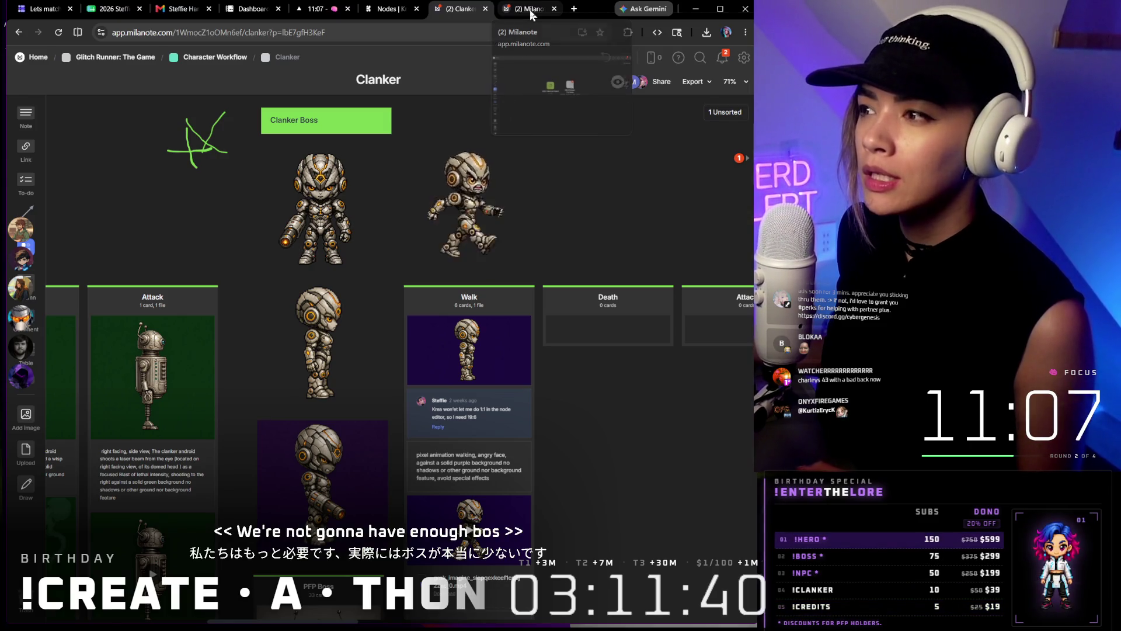
In the new tab, enter Glitch Runner: The Game and pan toward the Donors & Cast note
left_click(530, 9)
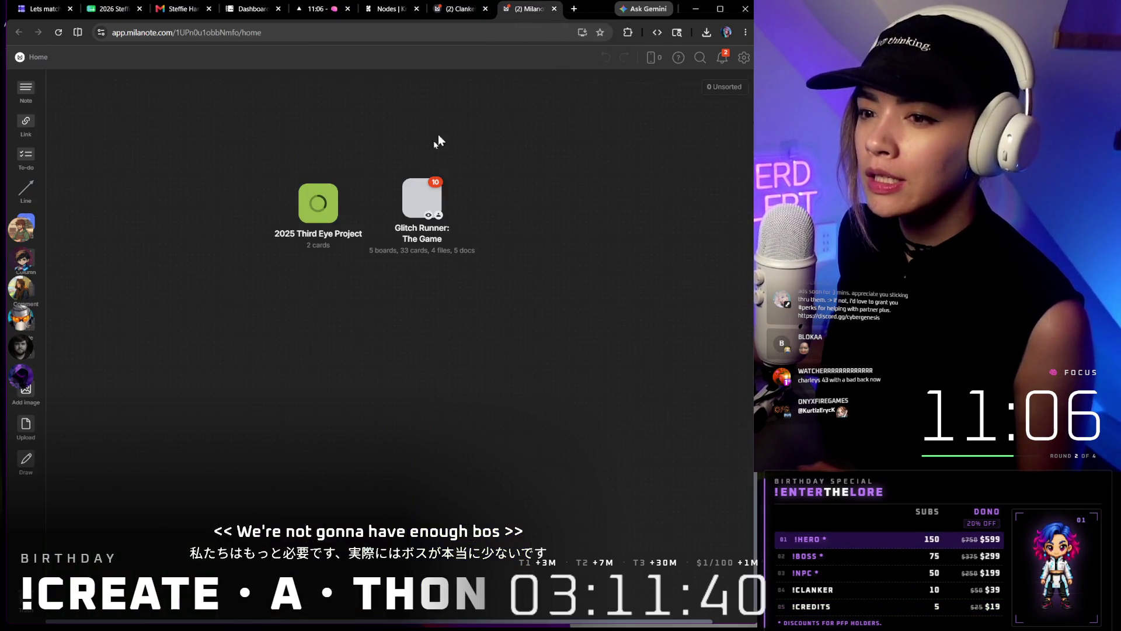
left_click(431, 198)
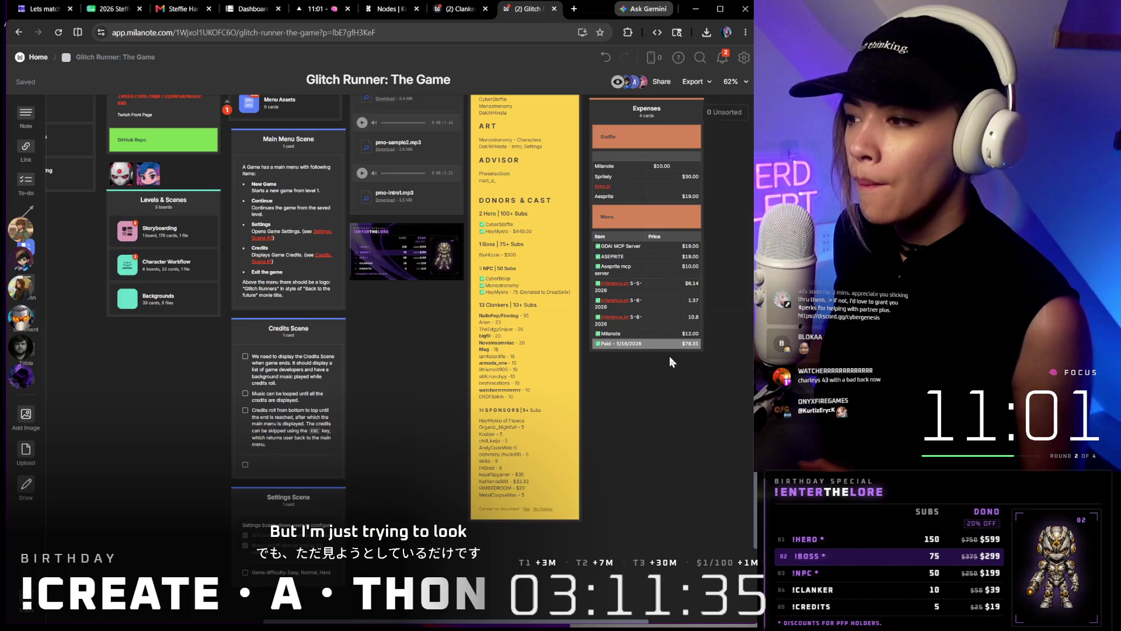
left_click_drag(669, 355, 568, 432)
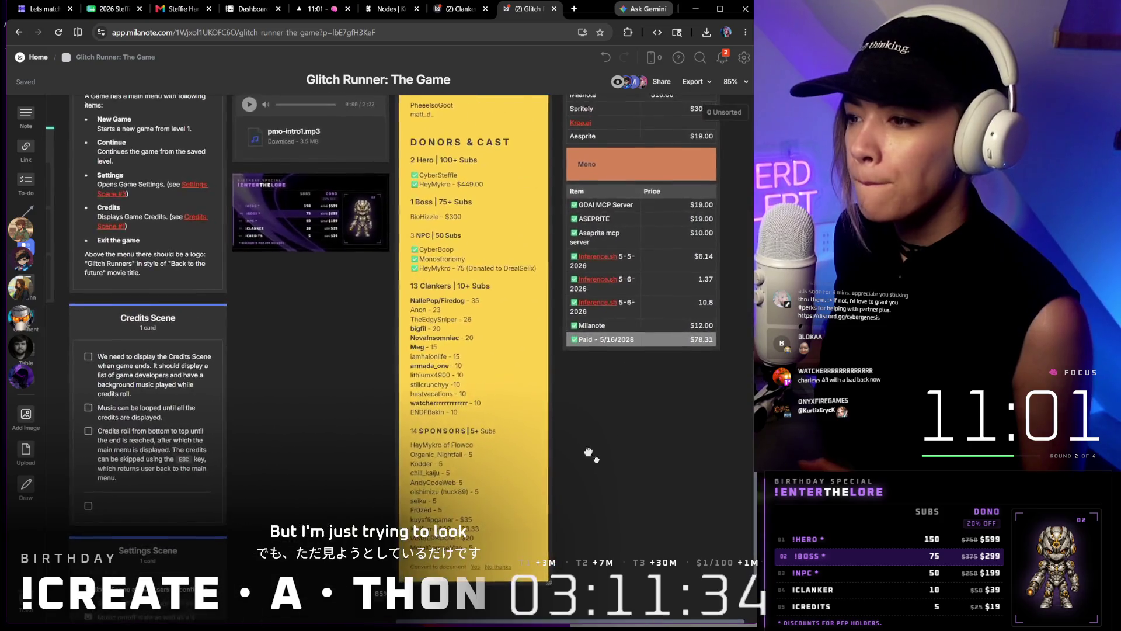
scroll(568, 432, "down", 2)
scroll(615, 401, "up", 4)
scroll(613, 437, "up", 3)
scroll(593, 434, "up", 3)
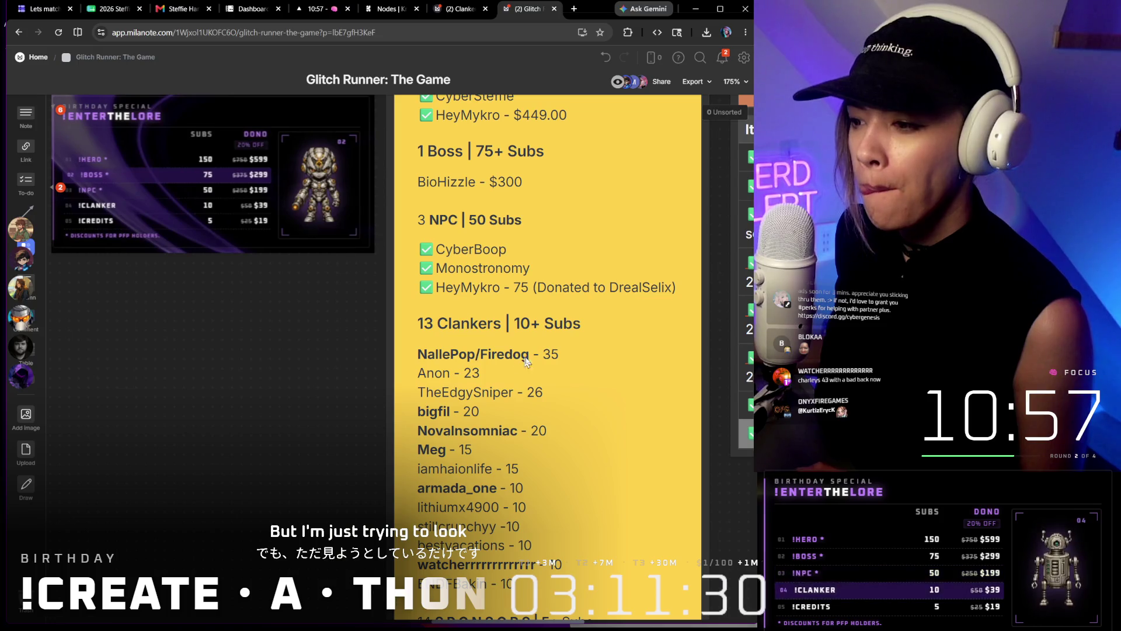
scroll(550, 355, "down", 1)
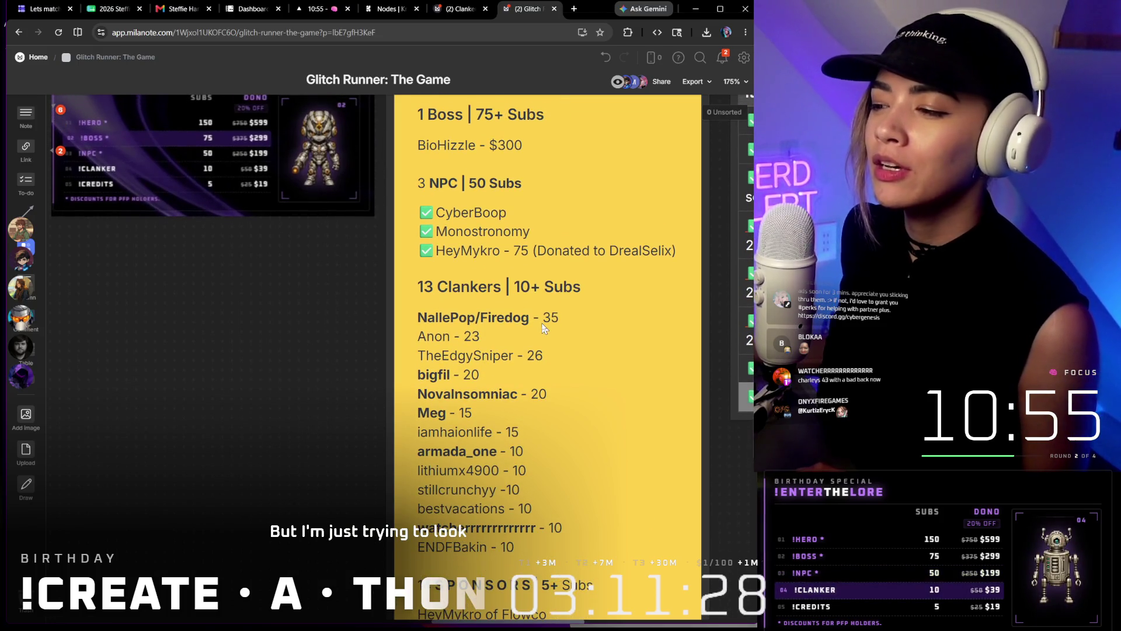
scroll(543, 329, "up", 2)
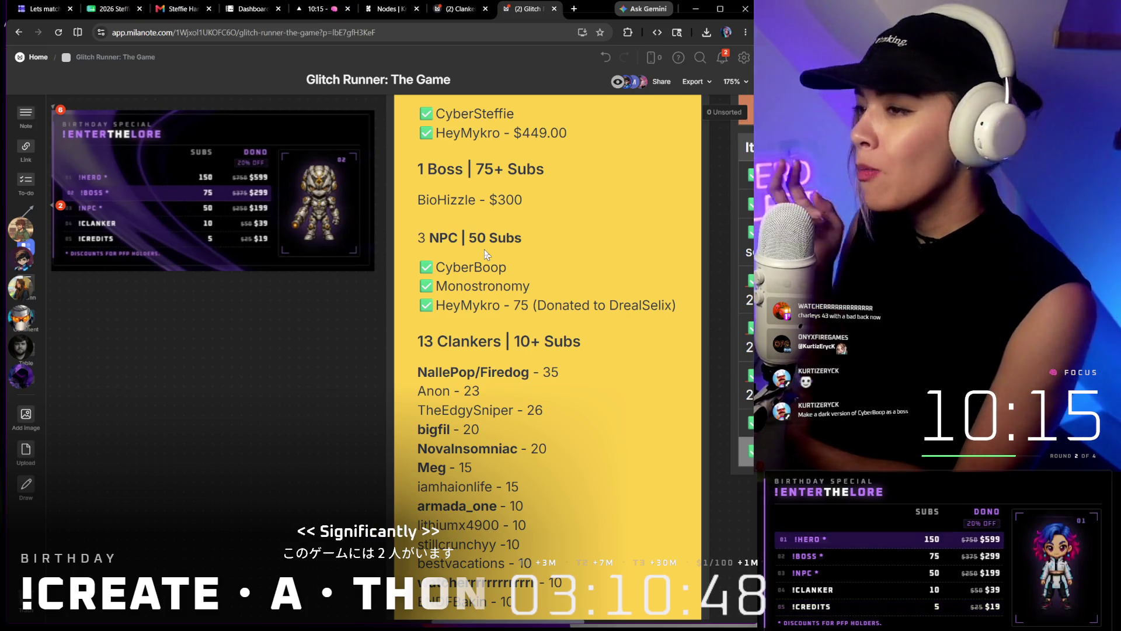
scroll(603, 233, "up", 4)
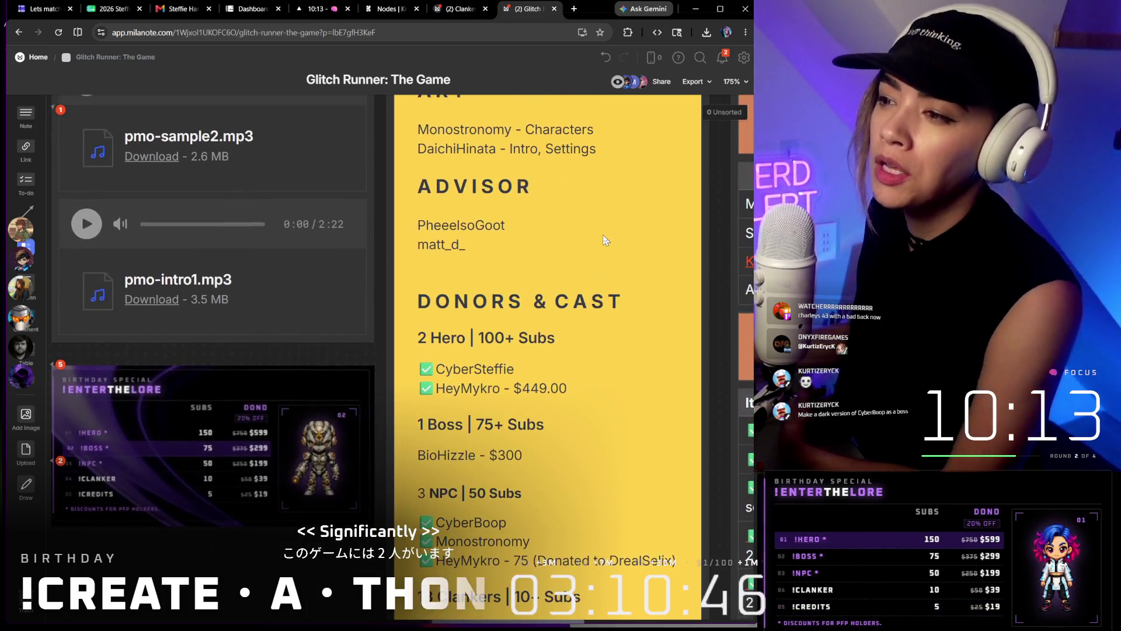
scroll(602, 234, "up", 4)
scroll(603, 234, "up", 5)
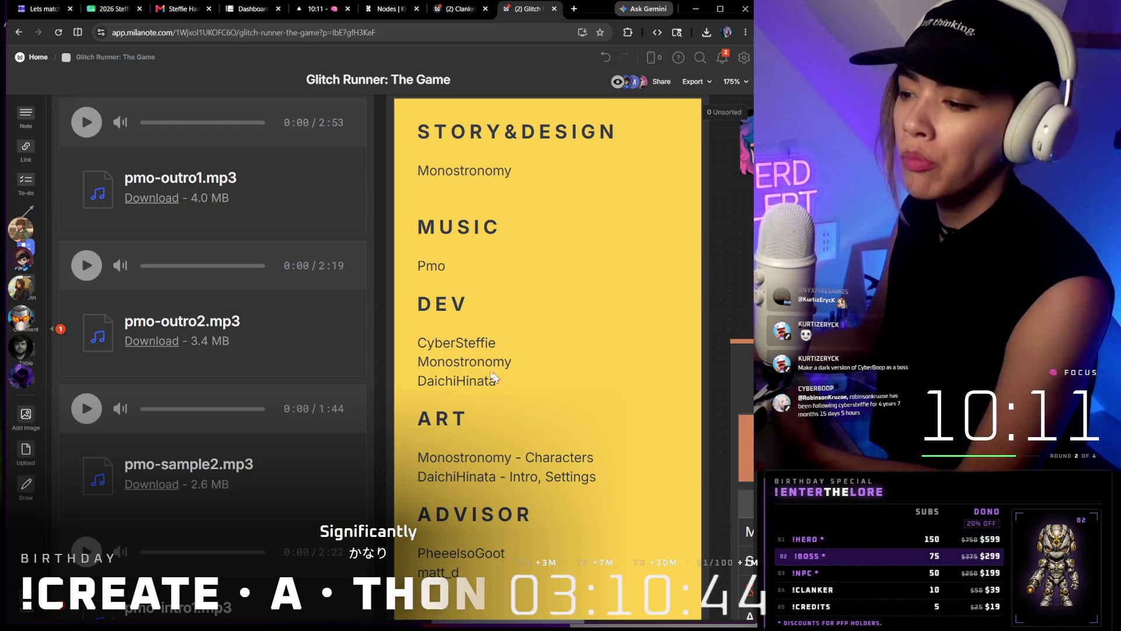
Enter edit mode on the DEV names in the yellow credits note
left_click(481, 380)
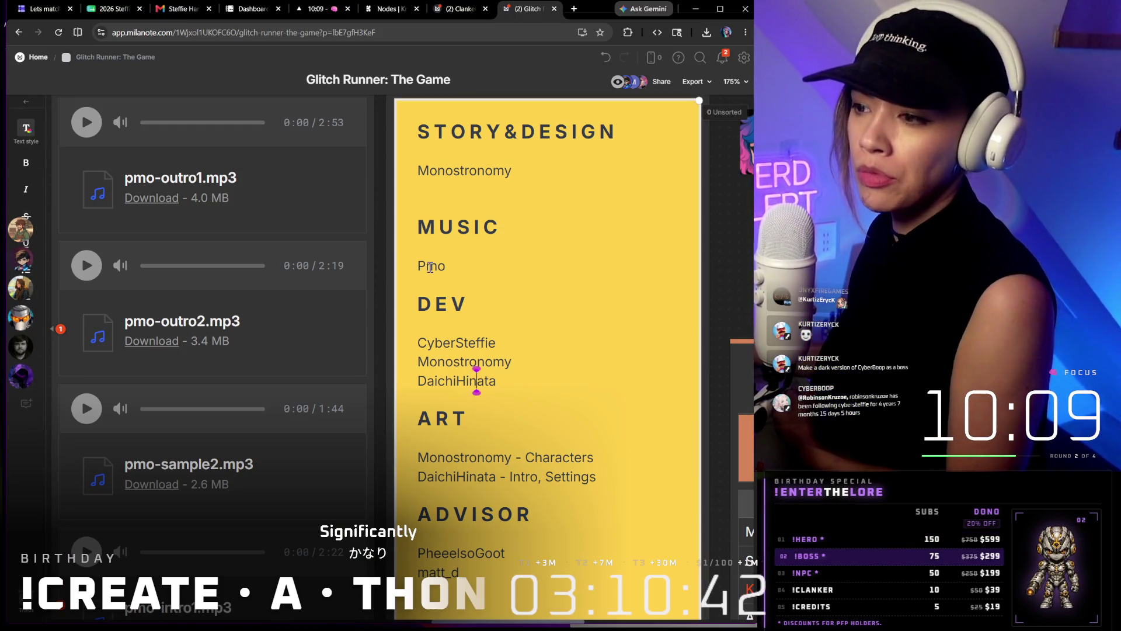
scroll(555, 350, "down", 3)
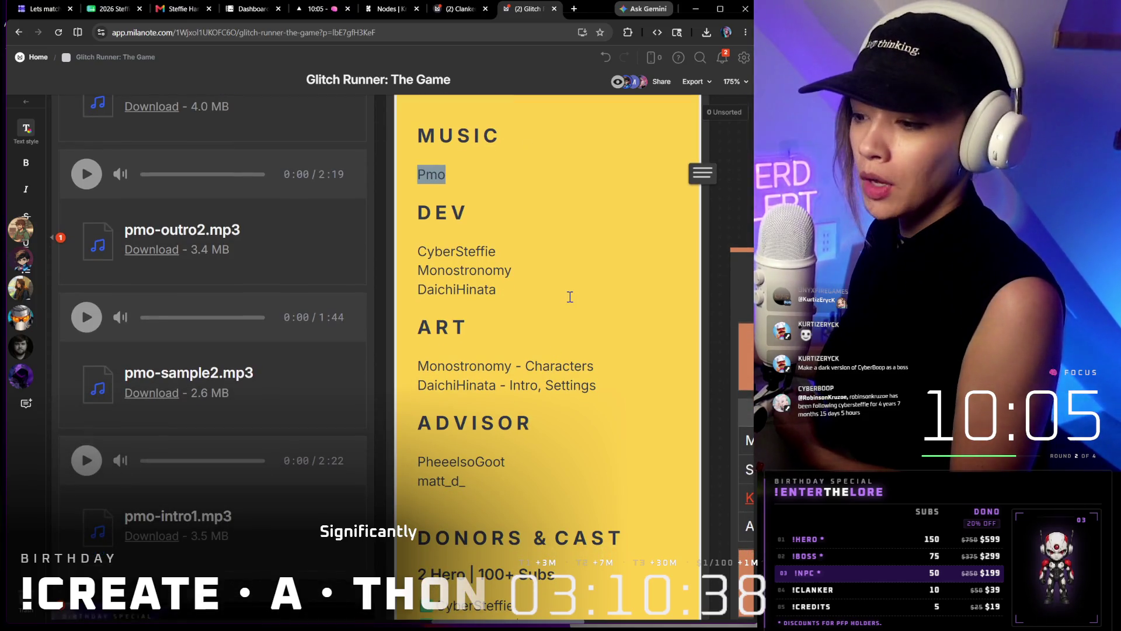
scroll(570, 297, "down", 5)
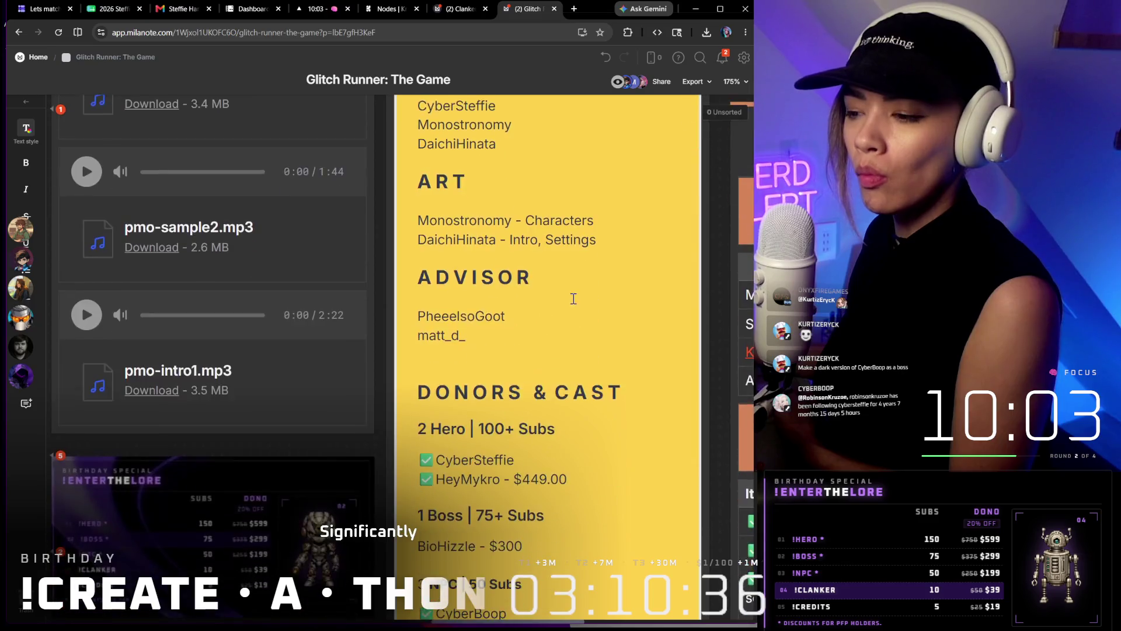
scroll(569, 302, "down", 5)
scroll(572, 307, "down", 5)
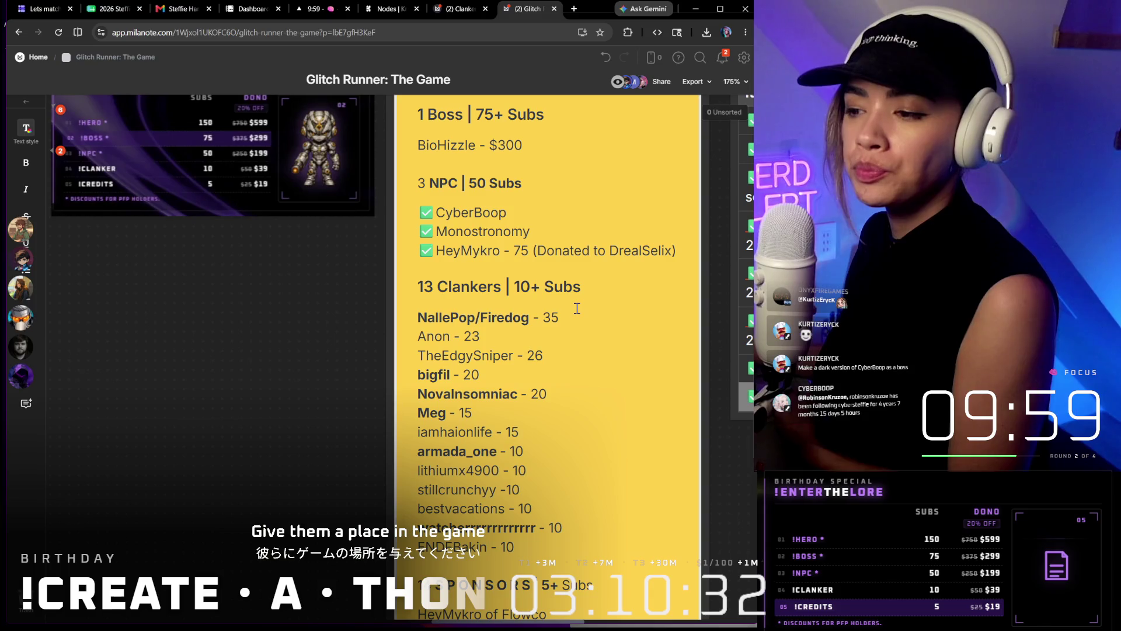
scroll(577, 307, "down", 3)
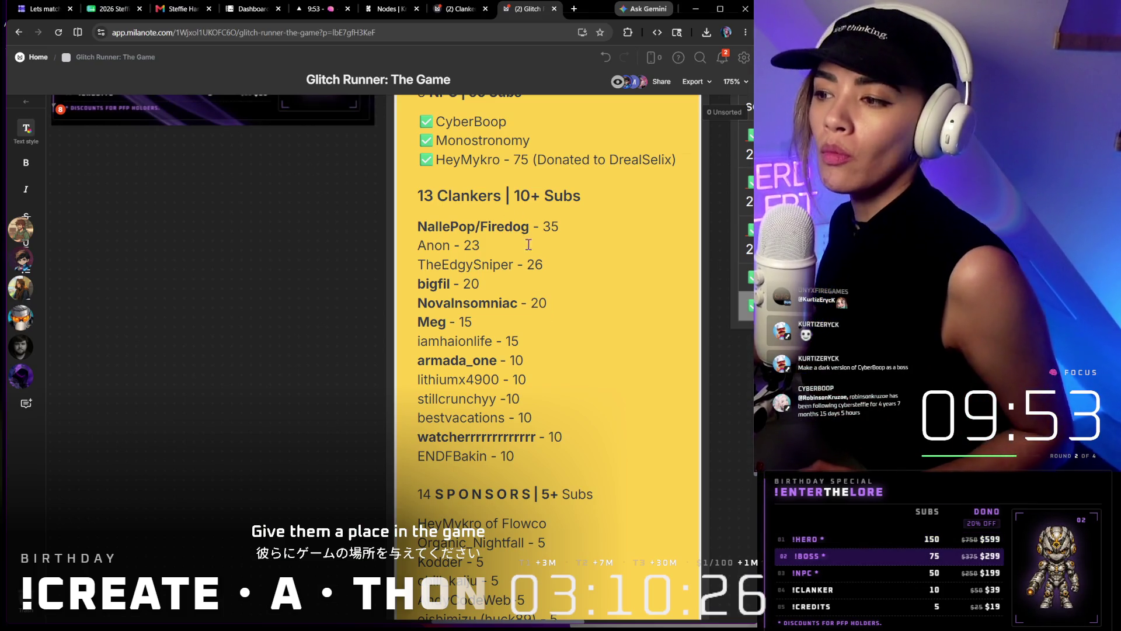
scroll(511, 232, "down", 5, "ctrl")
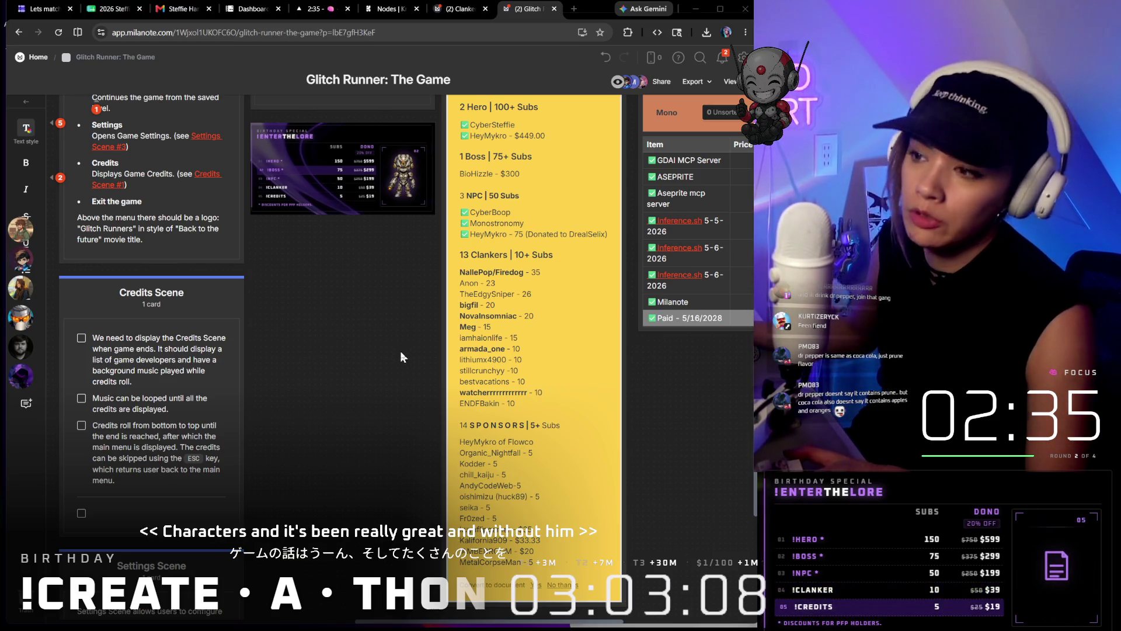
scroll(400, 350, "down", 5)
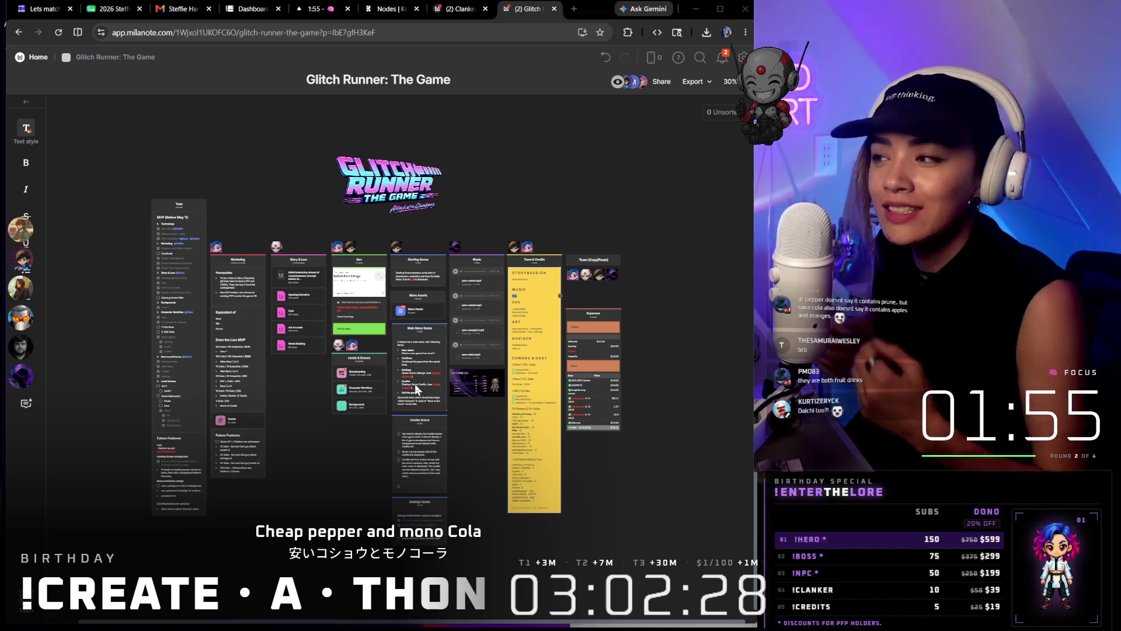
scroll(366, 464, "up", 3)
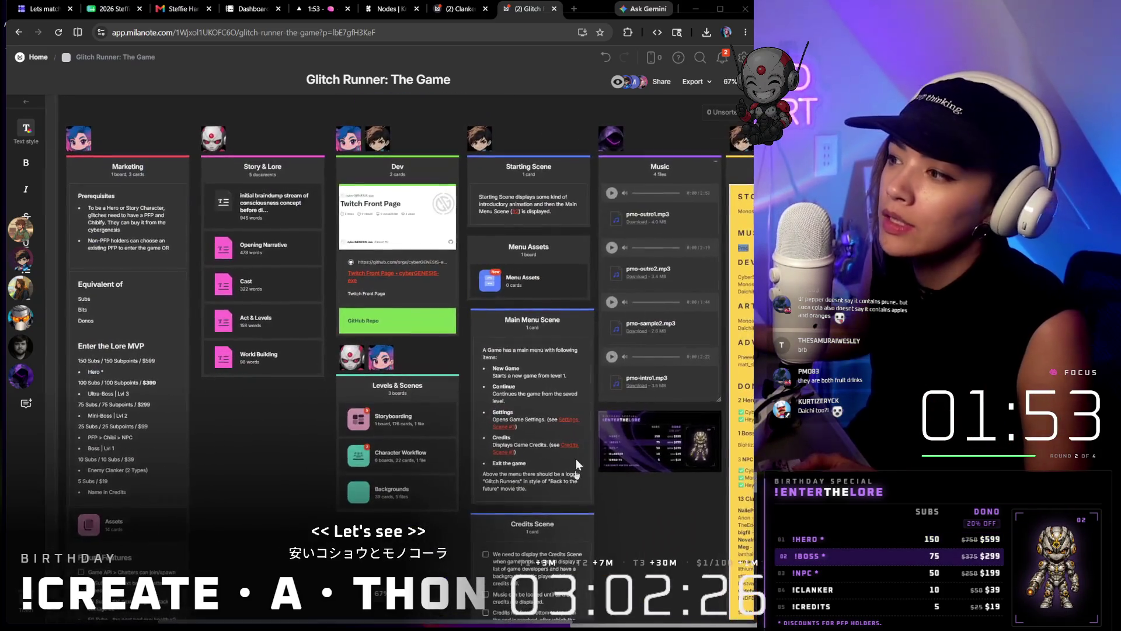
scroll(525, 394, "up", 3)
scroll(684, 196, "up", 3)
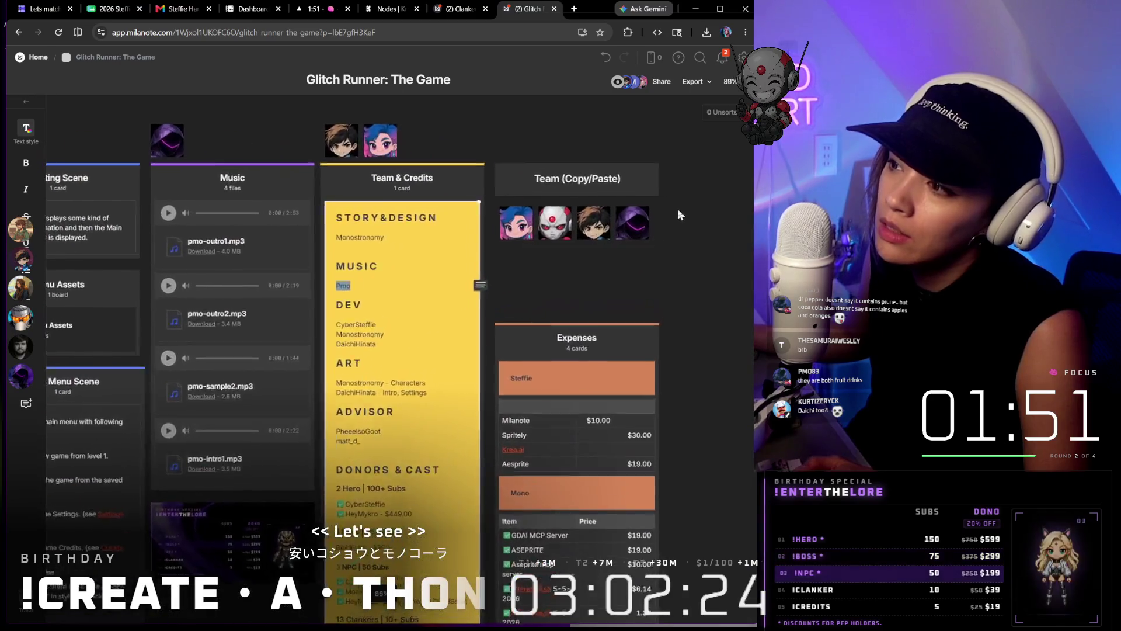
scroll(678, 208, "up", 3)
scroll(671, 224, "up", 3)
scroll(666, 232, "up", 2)
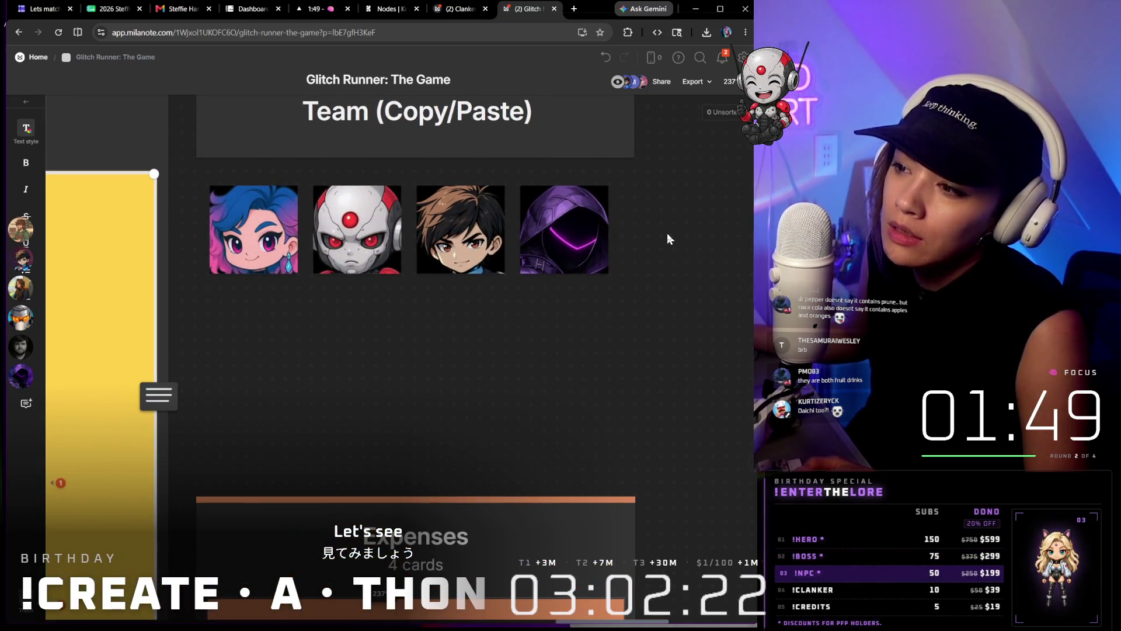
scroll(667, 233, "up", 2)
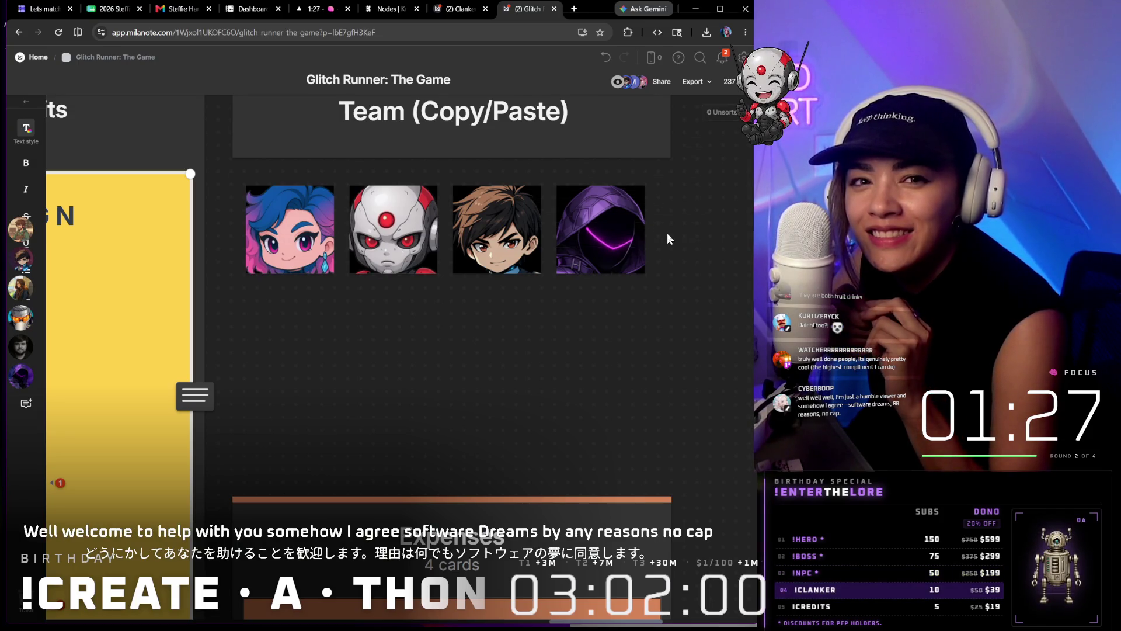
scroll(667, 233, "down", 5)
scroll(648, 263, "down", 5)
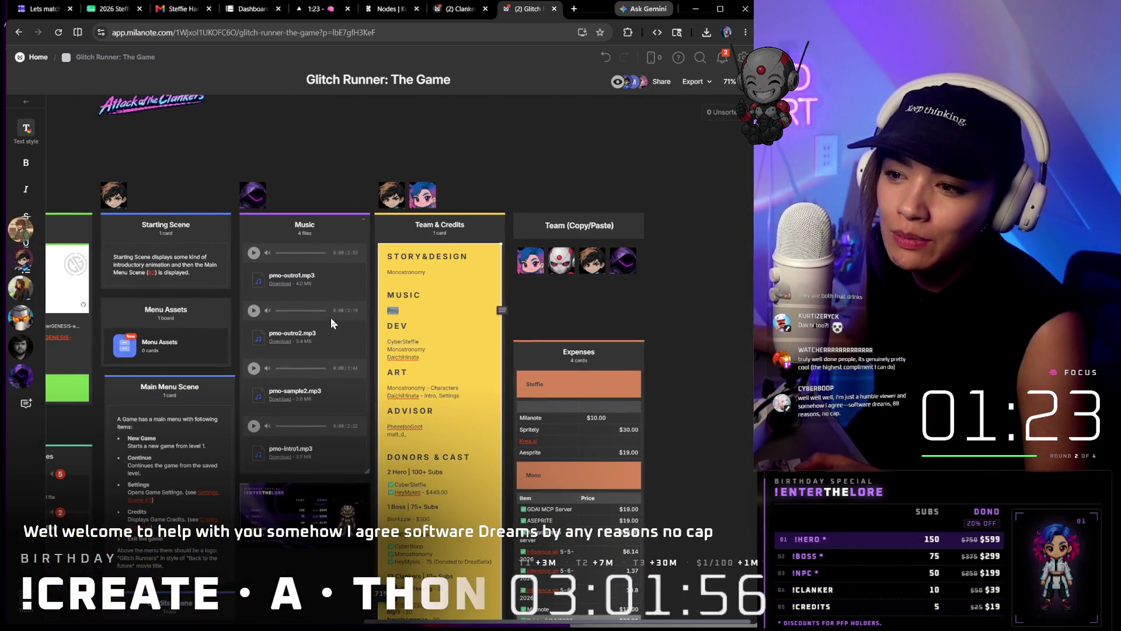
scroll(331, 317, "down", 3)
scroll(331, 318, "down", 2)
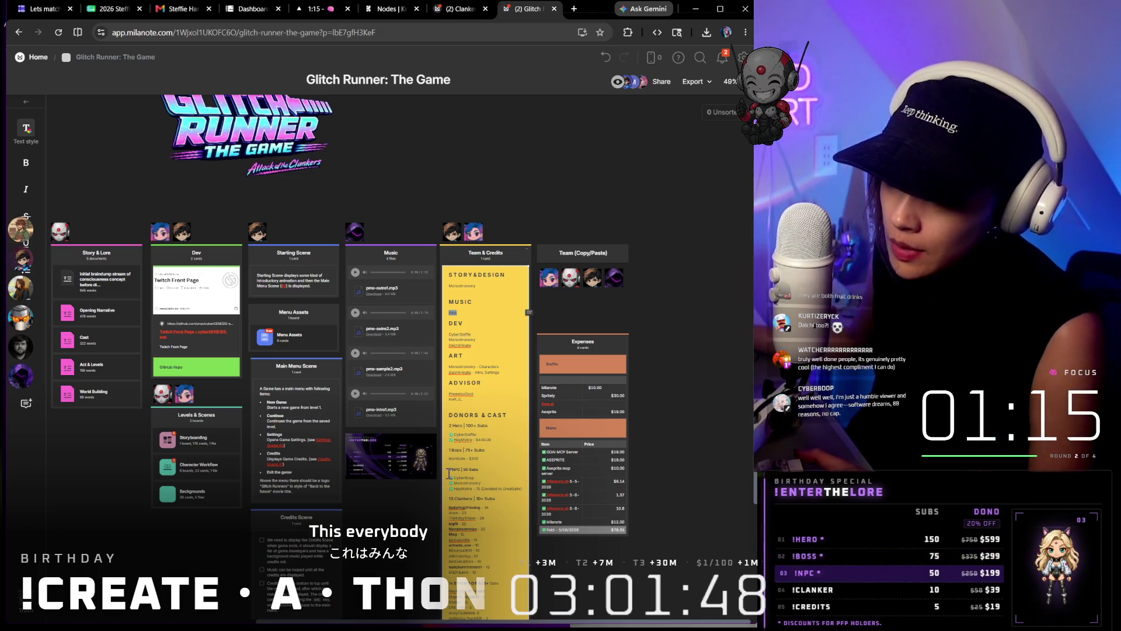
scroll(439, 516, "down", 1)
scroll(526, 438, "up", 4, "ctrl")
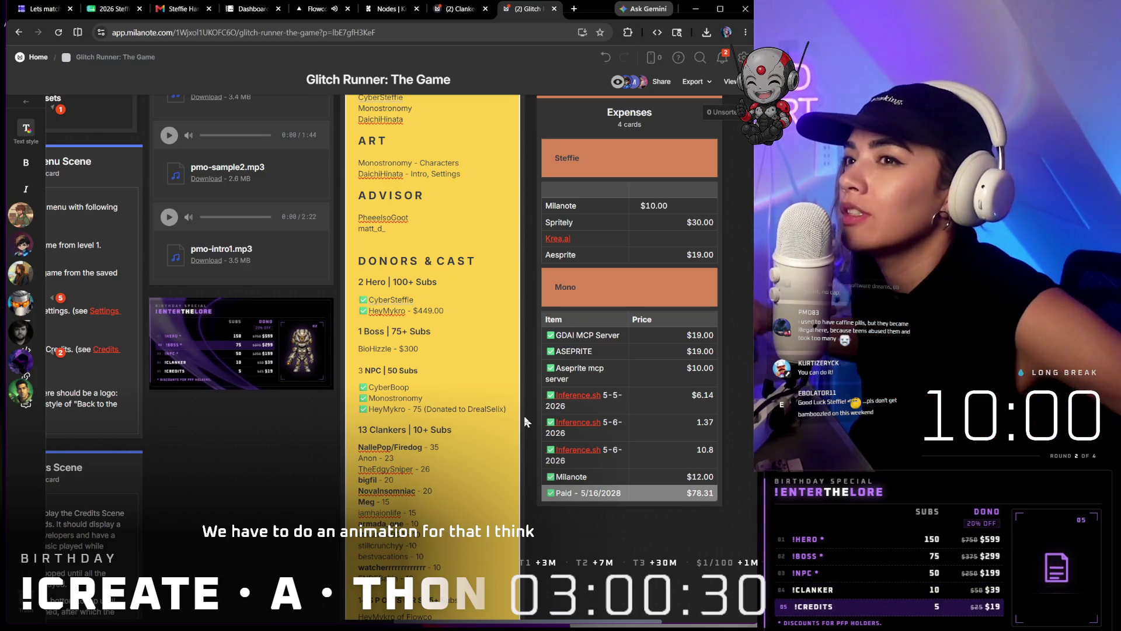
Switch to the Flowco timer tab and start the ten-minute long break countdown
left_click(320, 9)
left_click(382, 434)
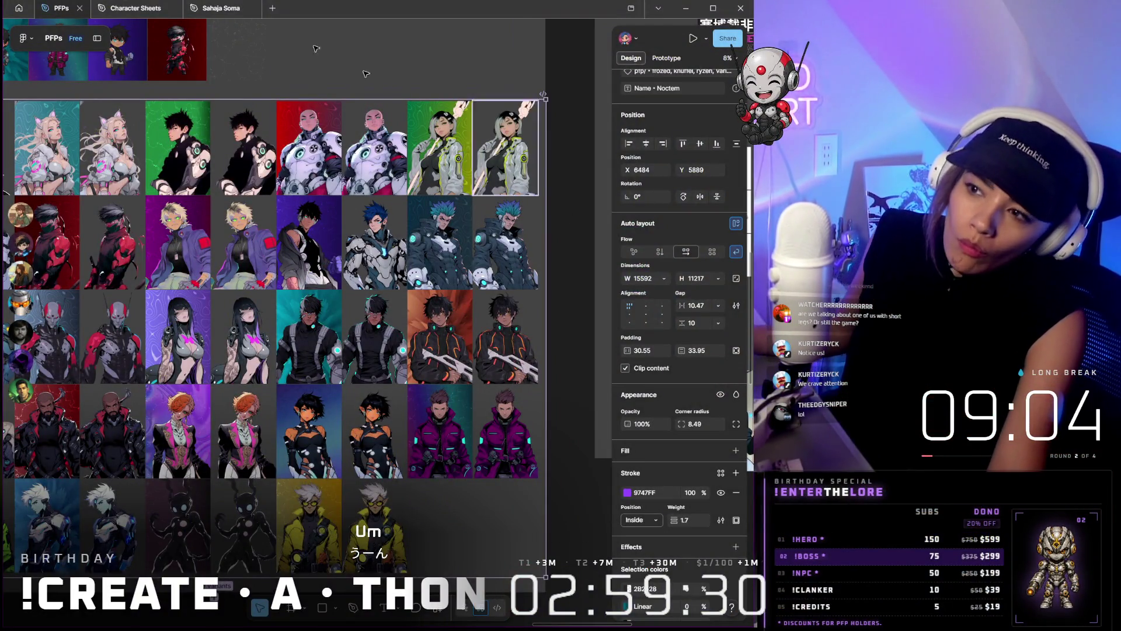
scroll(260, 96, "down", 3)
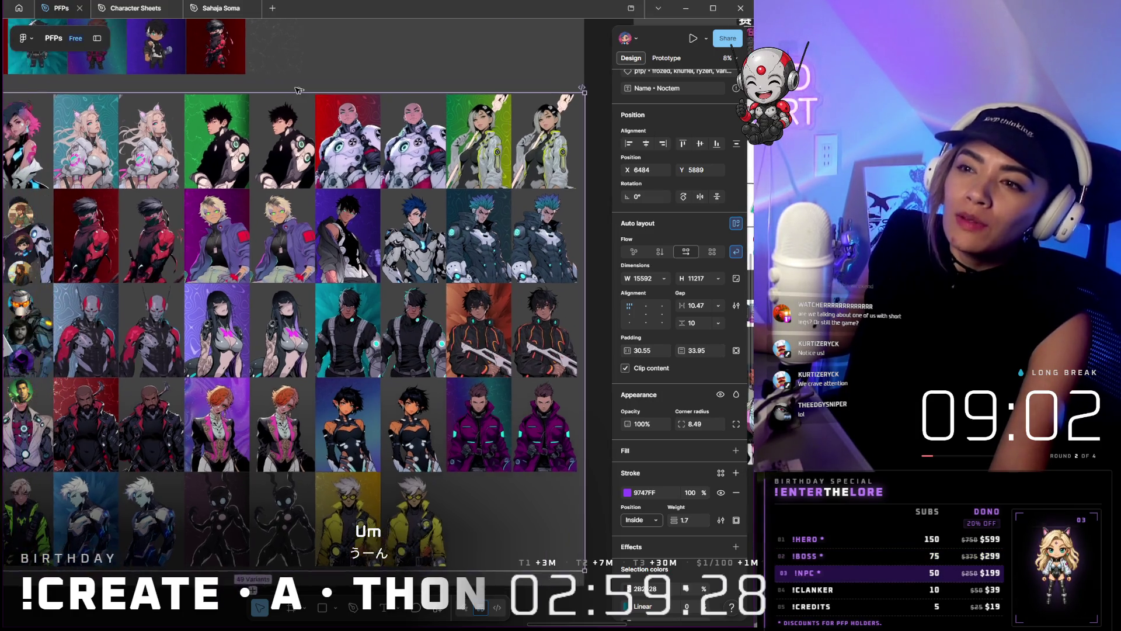
scroll(227, 79, "down", 2)
scroll(208, 67, "left", 3)
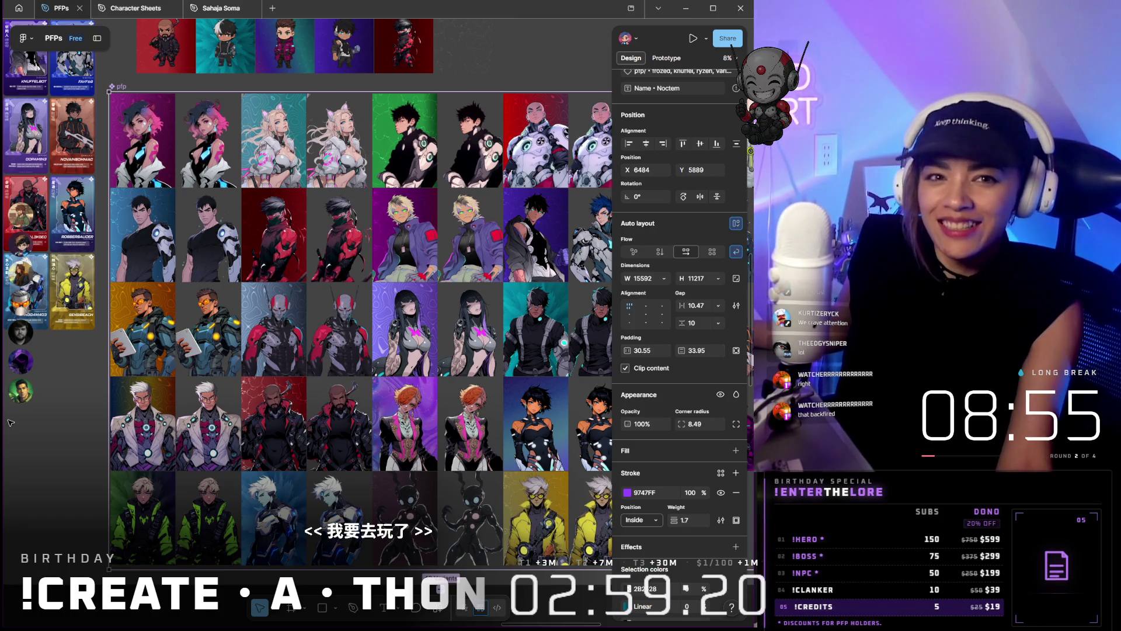
scroll(332, 263, "down", 3)
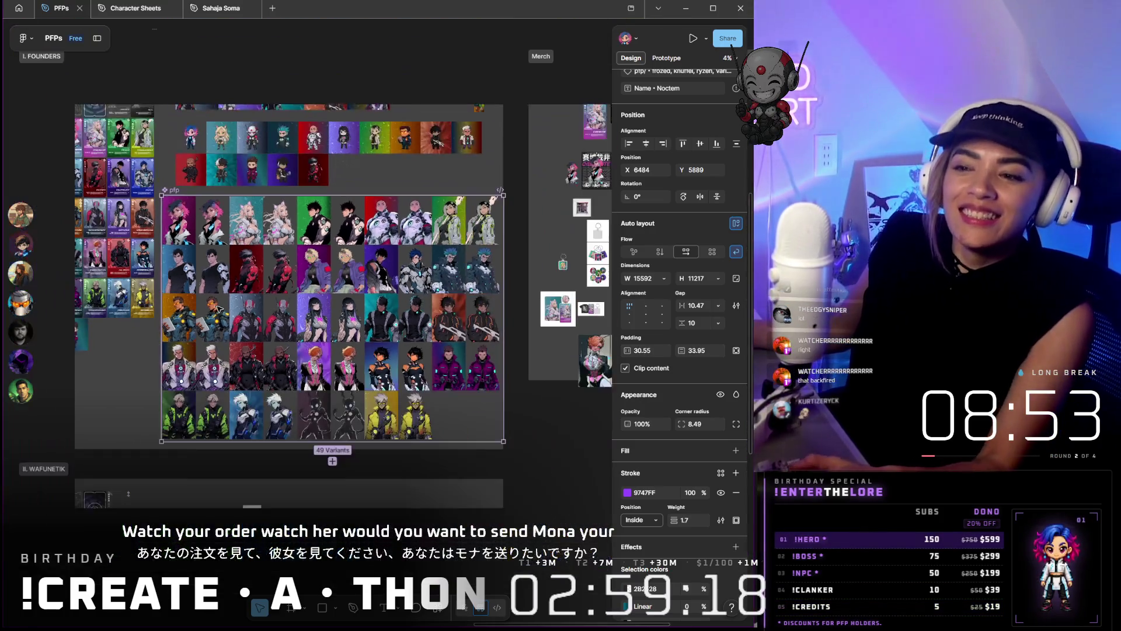
scroll(255, 302, "down", 2)
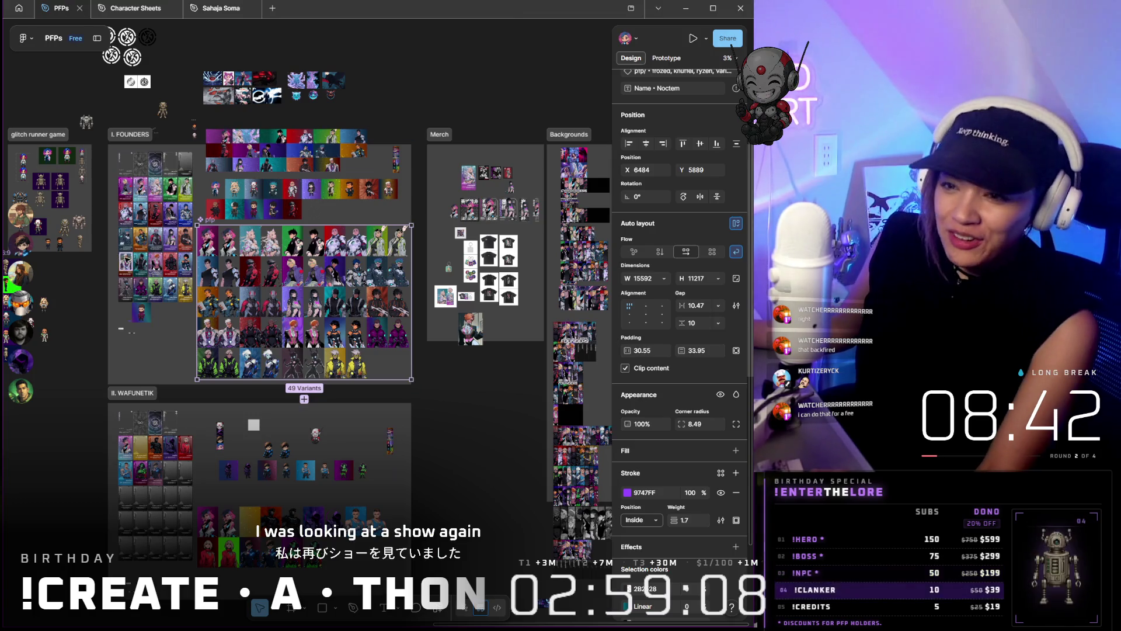
scroll(157, 228, "up", 1)
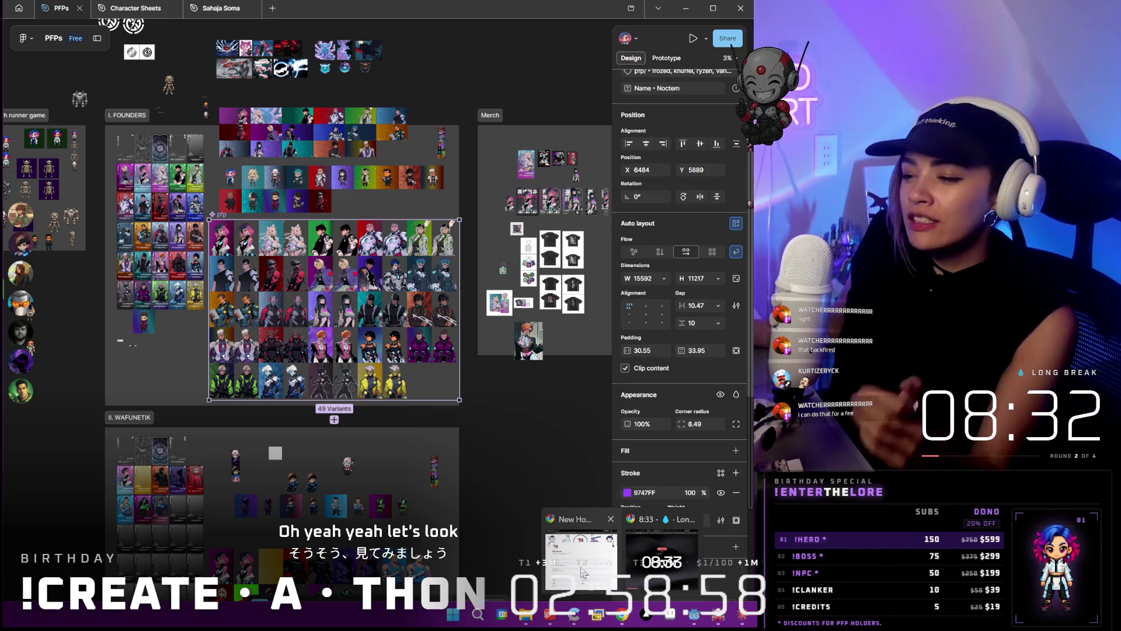
mouse_move(646, 613)
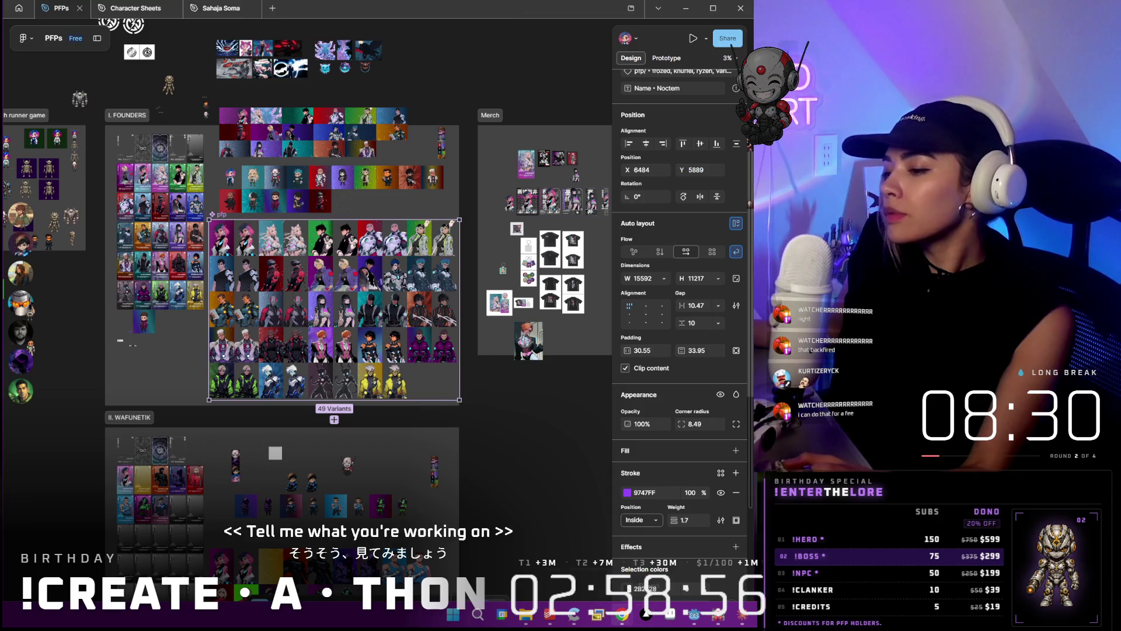
Return through the Glitch Runner and Clanker tabs up to the Character Workflow board
left_click(648, 548)
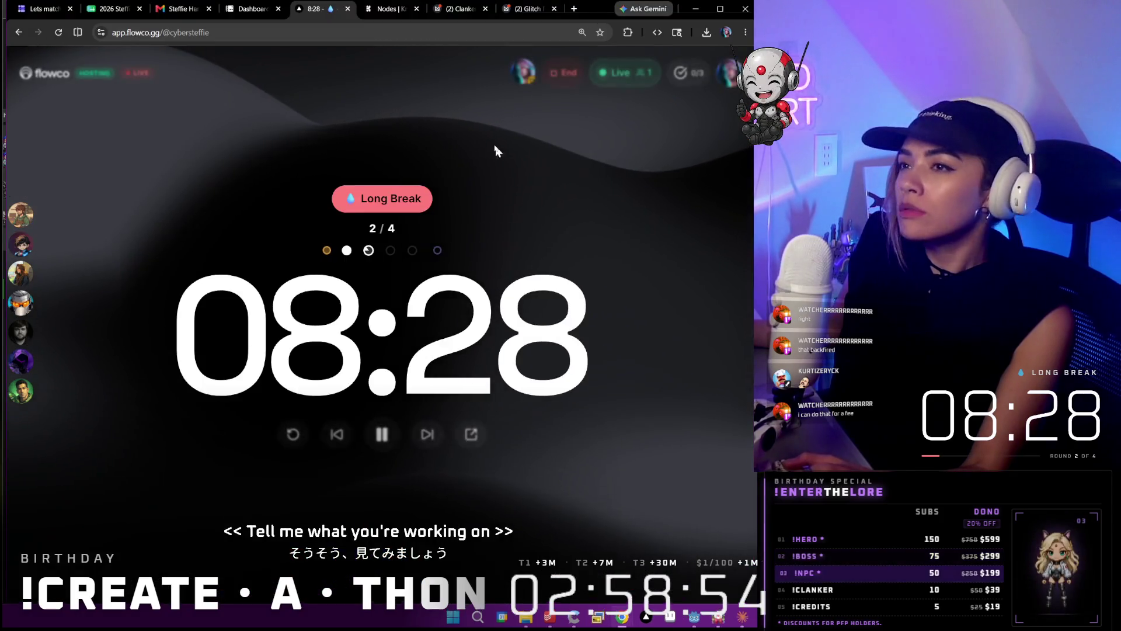
left_click(517, 11)
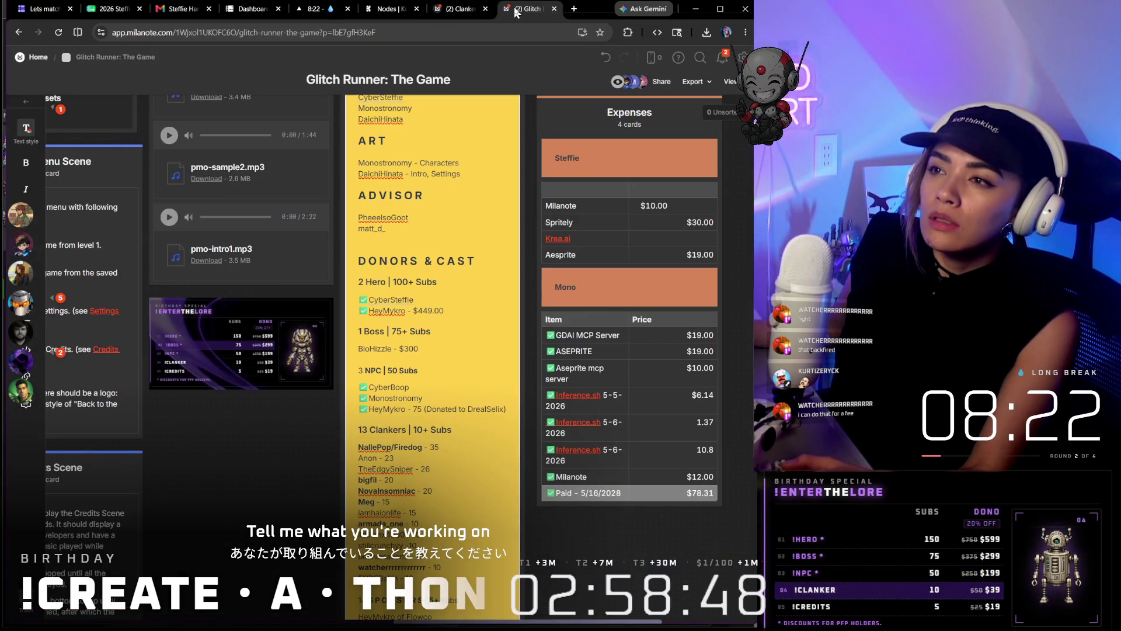
left_click(456, 10)
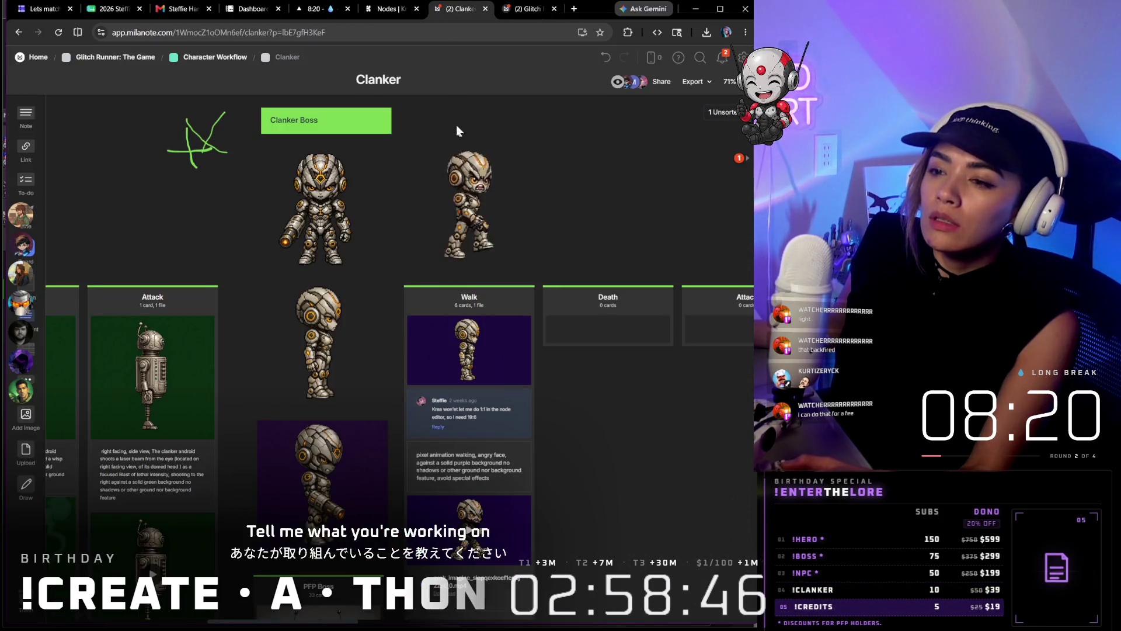
scroll(442, 147, "down", 3)
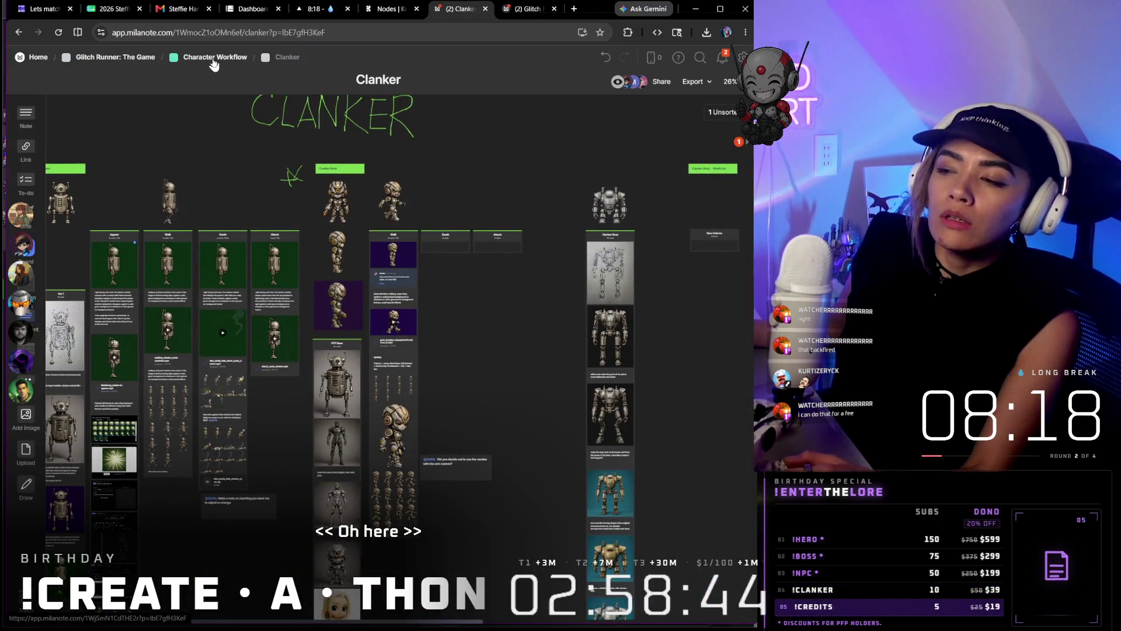
scroll(542, 250, "down", 8)
scroll(569, 281, "down", 6)
scroll(600, 289, "down", 5)
scroll(407, 355, "down", 3)
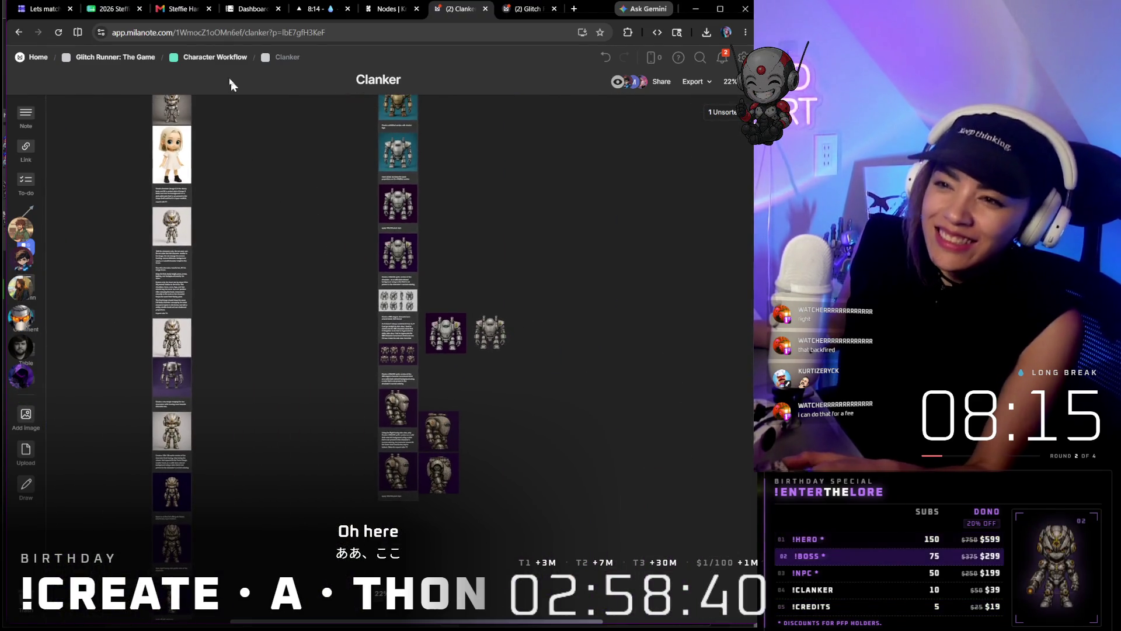
left_click(210, 57)
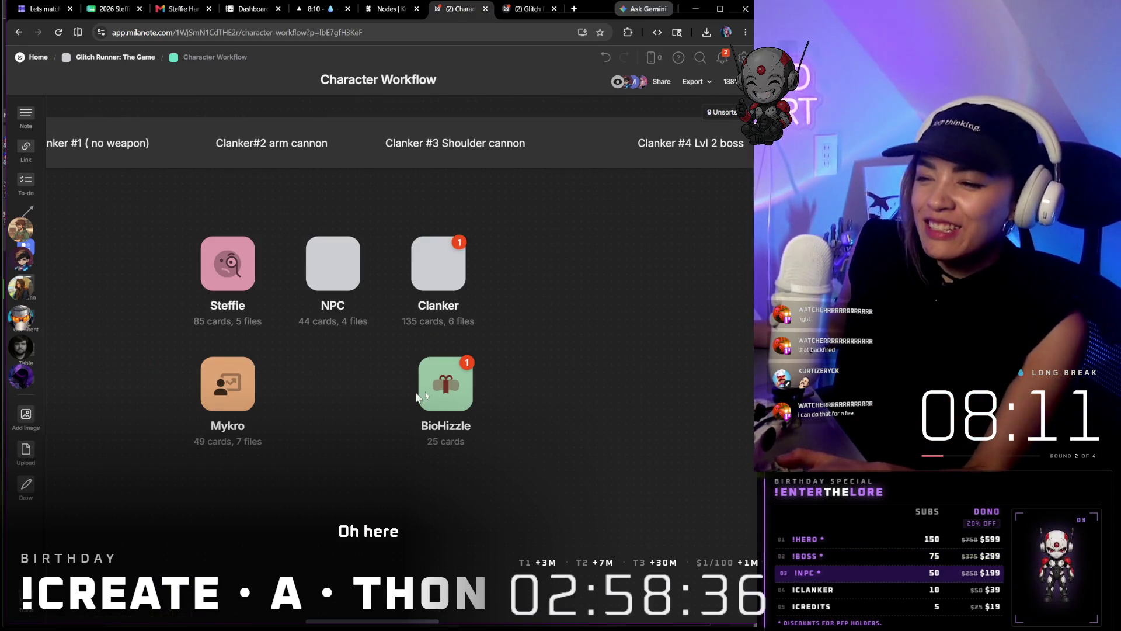
Enter the BioHizzle board and pan to the Biohizzle-boss character art with its mechanical arm
double_click(453, 383)
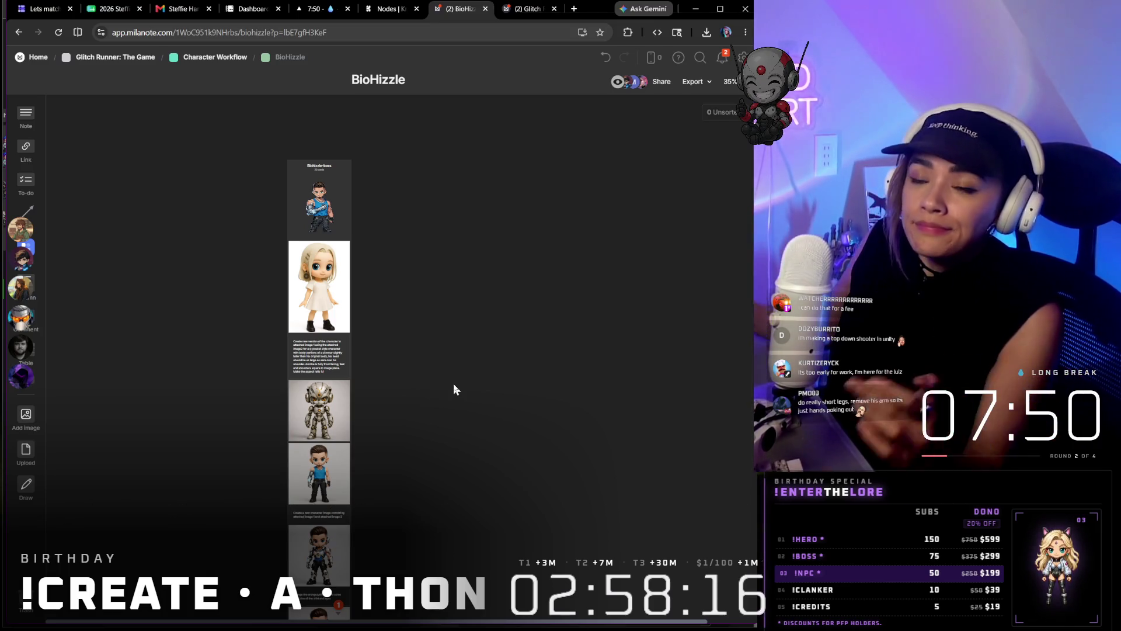
scroll(453, 383, "down", 2)
left_click_drag(356, 309, 427, 350)
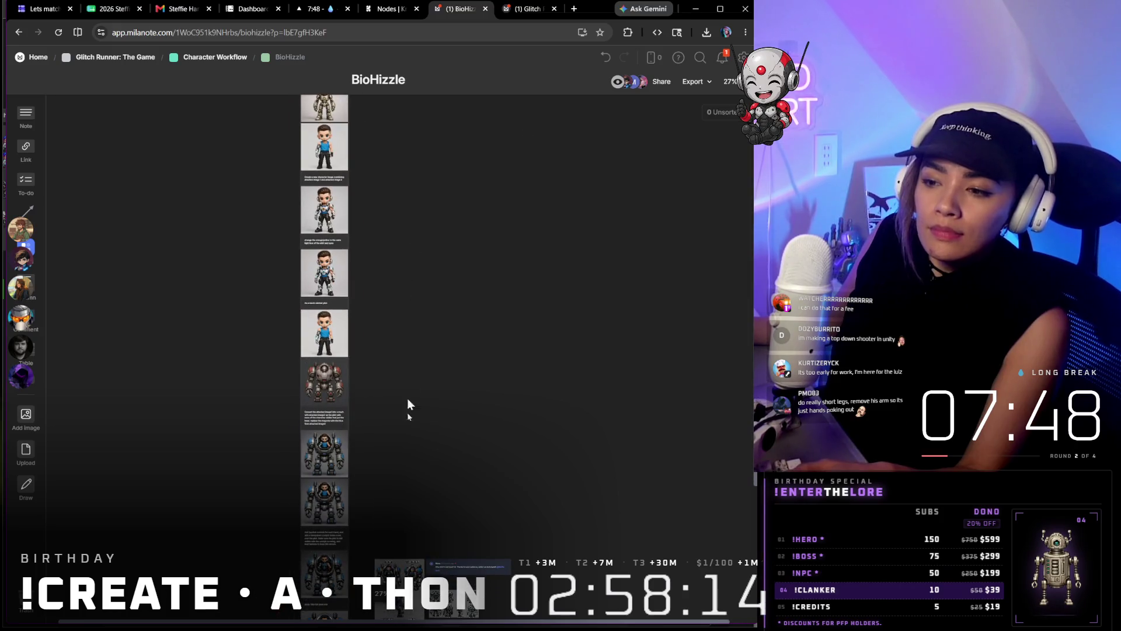
scroll(407, 380, "down", 5)
scroll(394, 263, "down", 3)
scroll(388, 210, "up", 5)
scroll(360, 246, "up", 5)
scroll(342, 196, "up", 4)
scroll(343, 195, "up", 2)
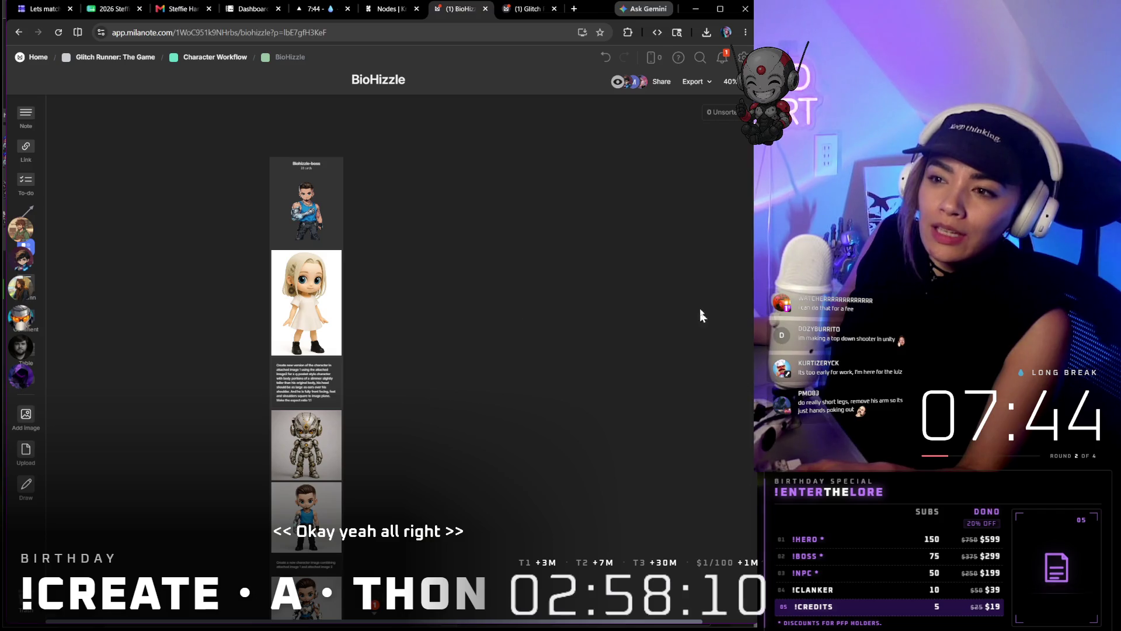
scroll(326, 192, "up", 3)
scroll(315, 210, "up", 3)
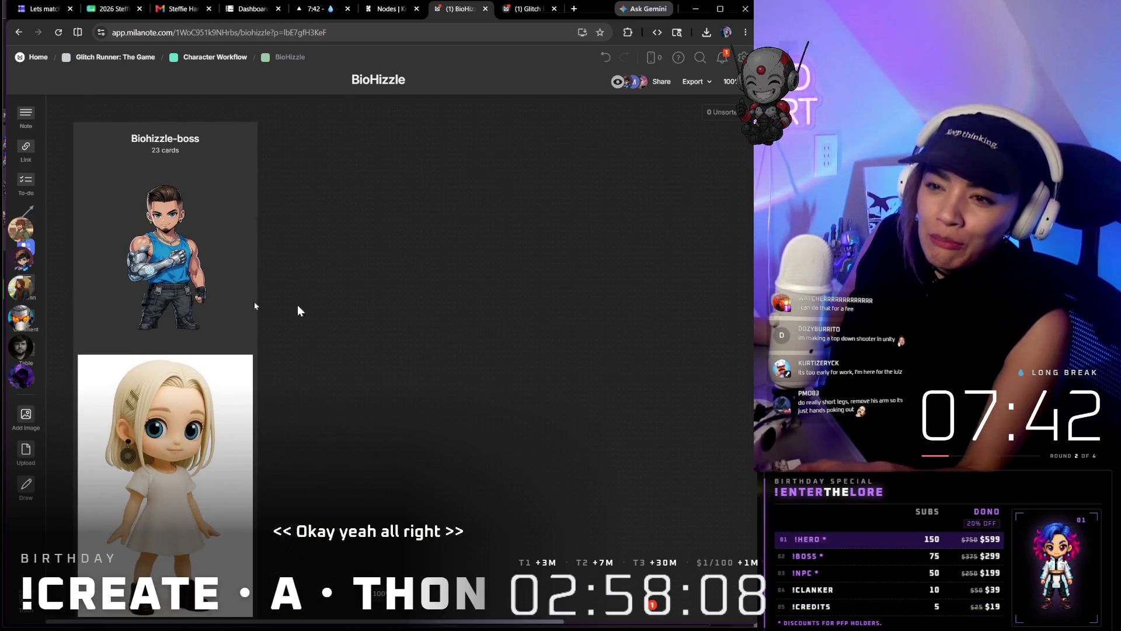
scroll(163, 269, "up", 4)
scroll(350, 289, "up", 4)
scroll(416, 293, "up", 2)
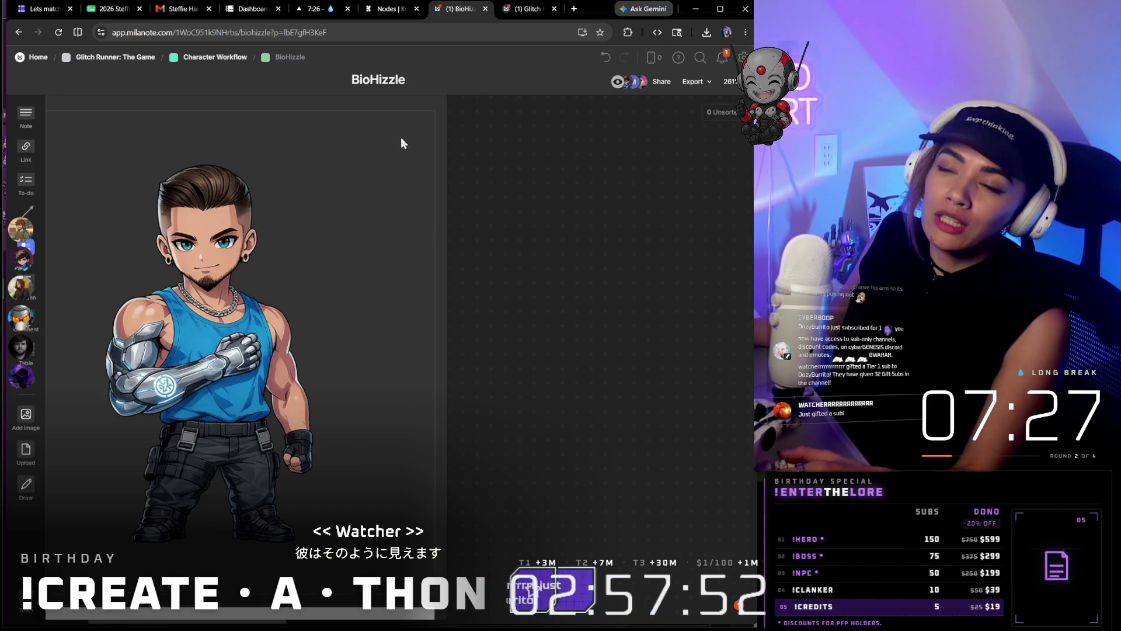
left_click(518, 10)
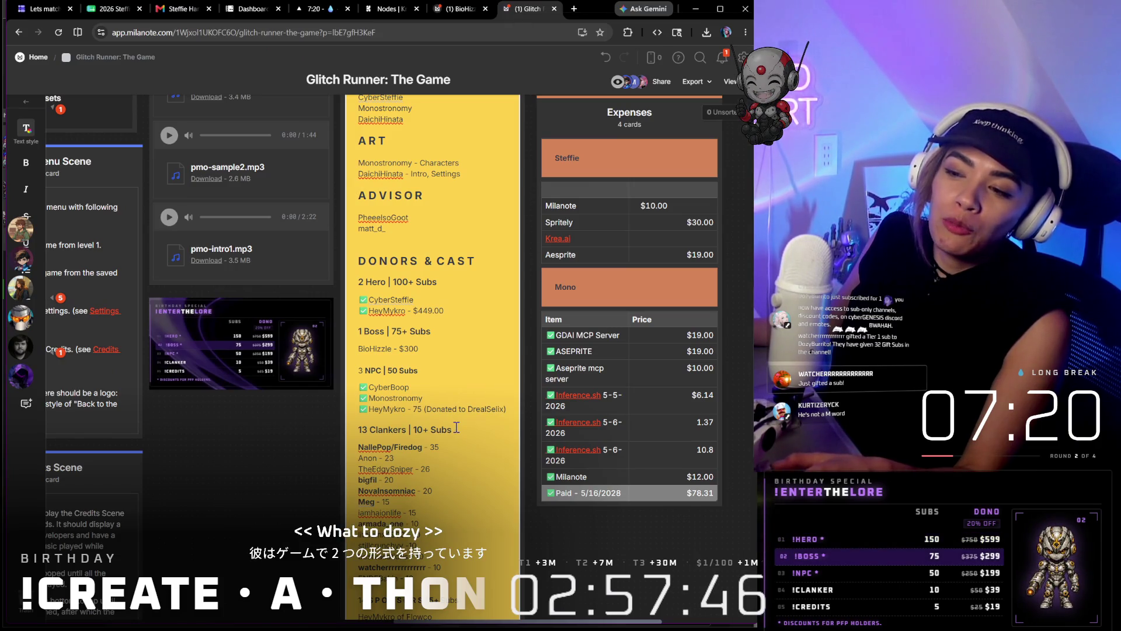
scroll(456, 427, "down", 1)
scroll(422, 458, "down", 1)
scroll(422, 459, "down", 1)
left_click(440, 439)
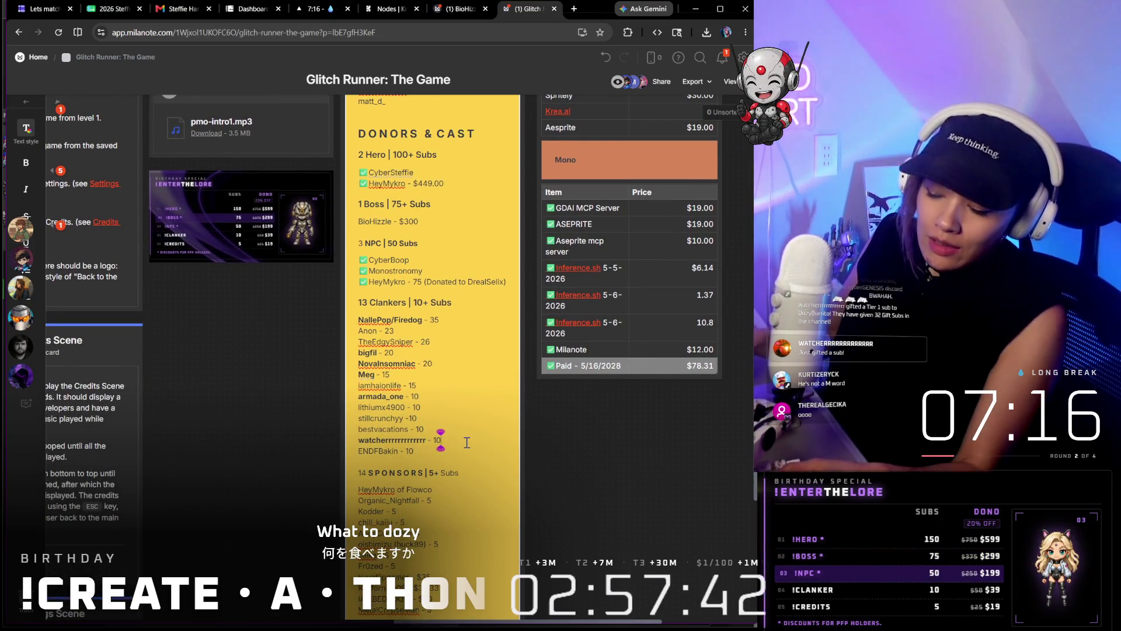
key("BackSpace")
type("1")
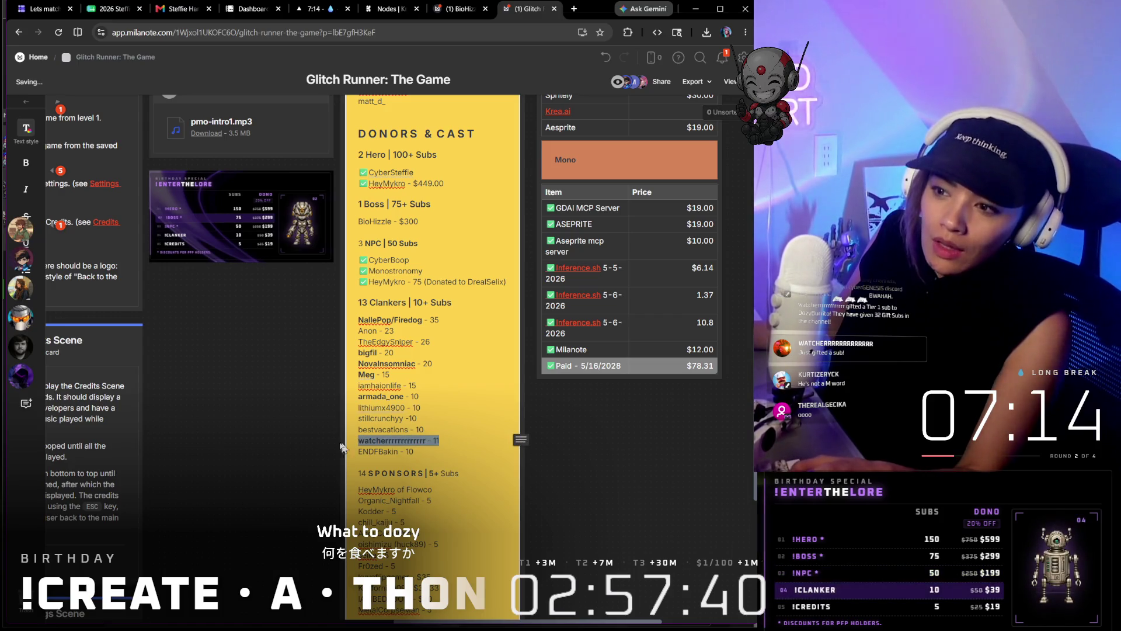
key("ctrl+x")
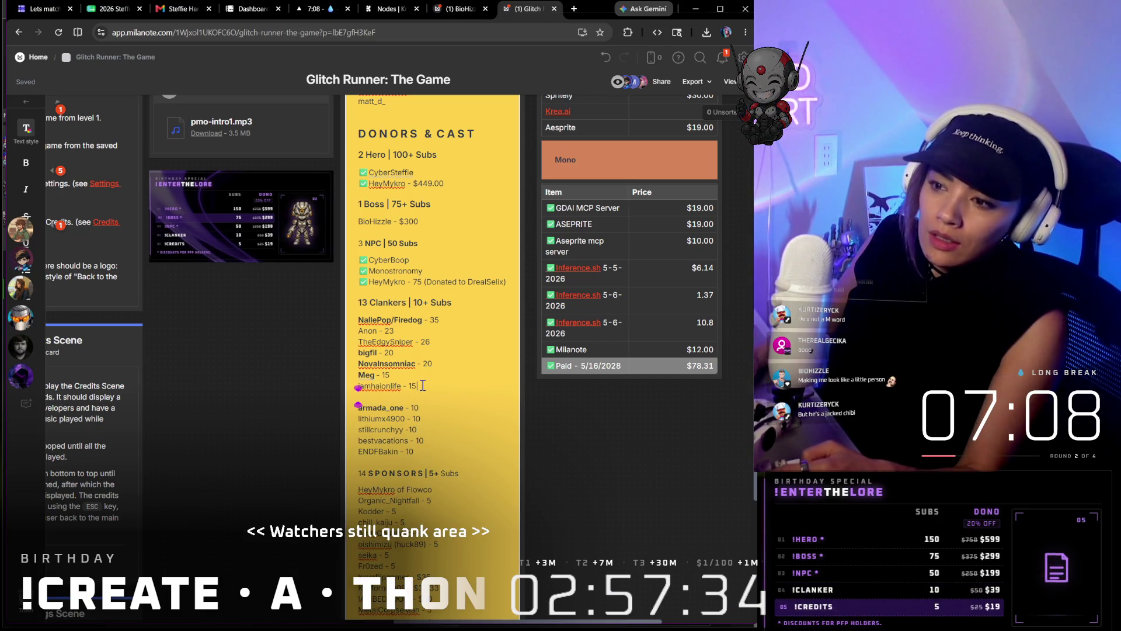
key("ctrl+v")
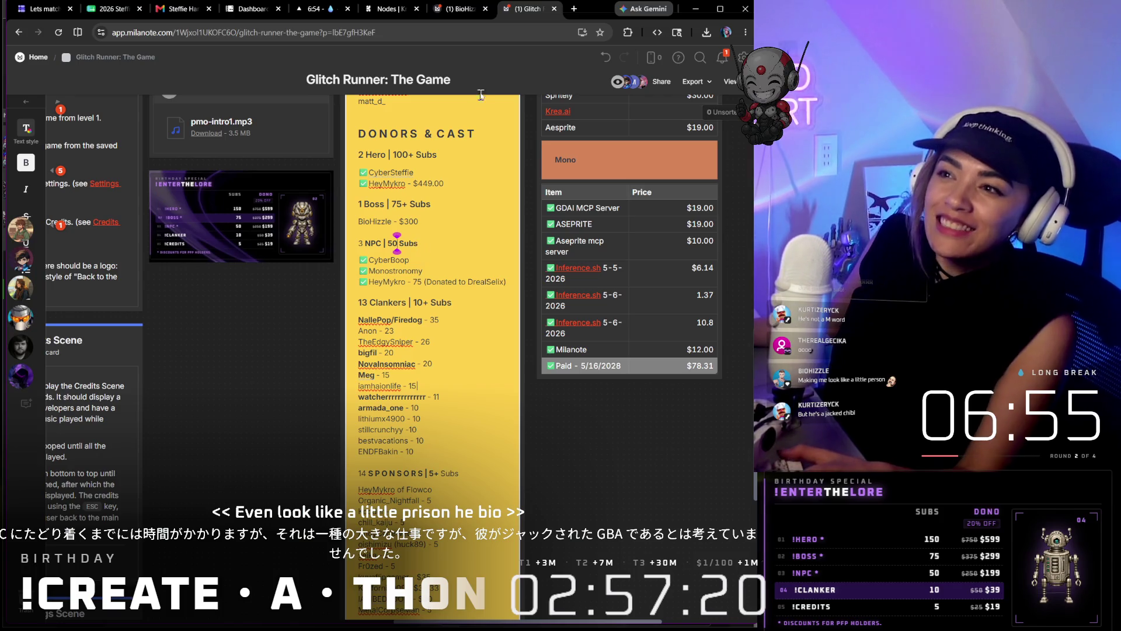
left_click(460, 9)
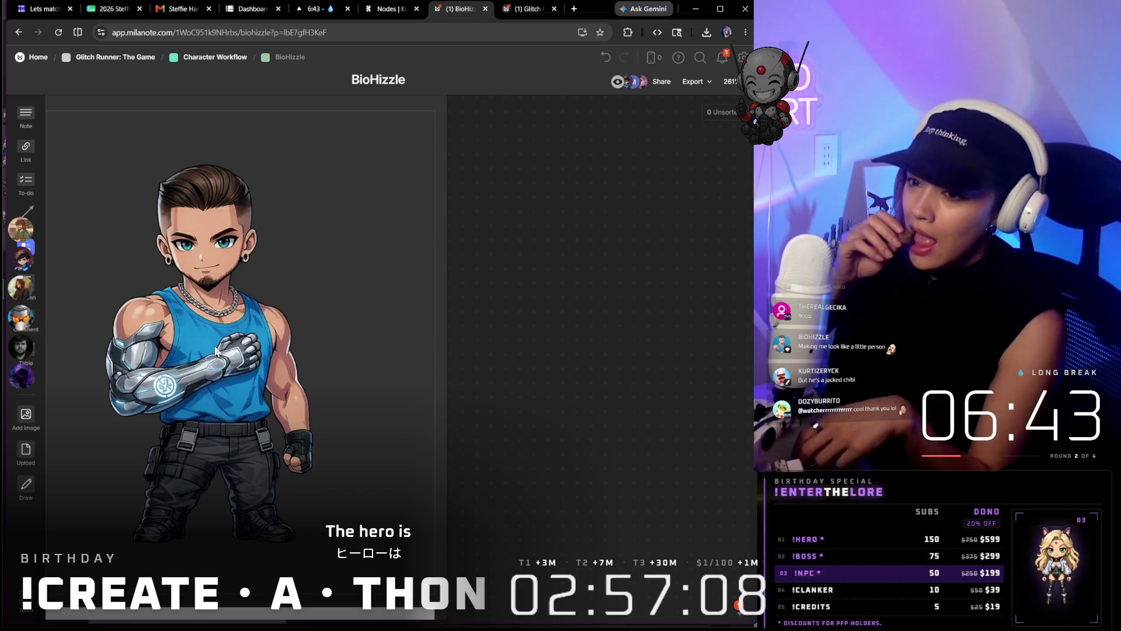
scroll(421, 374, "down", 3)
scroll(421, 374, "down", 3)
scroll(422, 369, "down", 2)
scroll(435, 355, "down", 2)
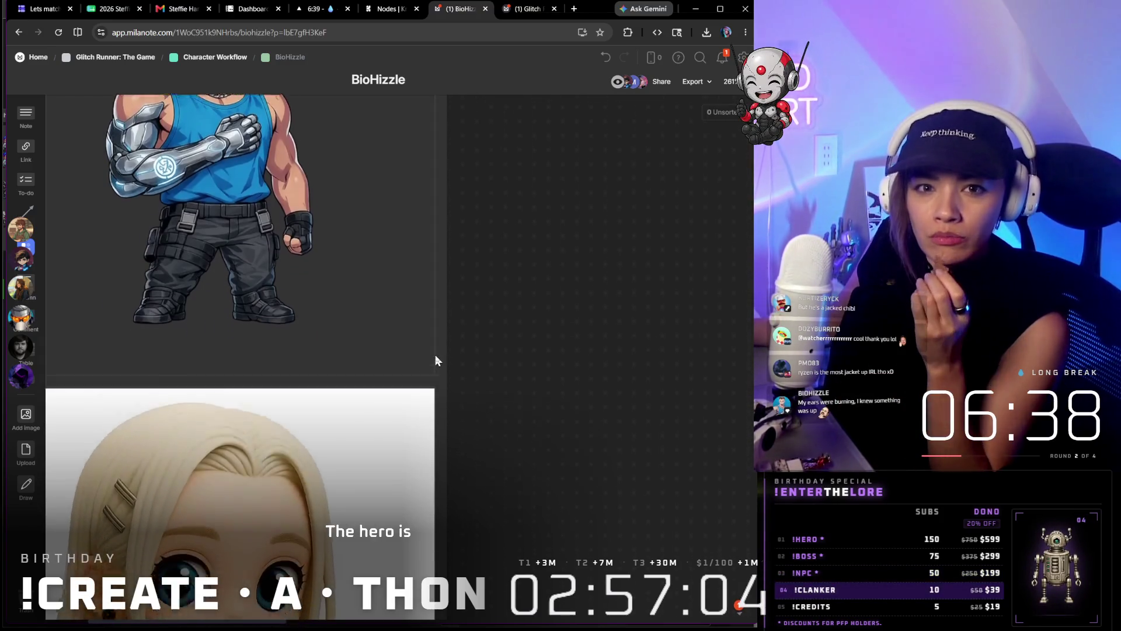
scroll(435, 355, "down", 3)
scroll(436, 352, "down", 3)
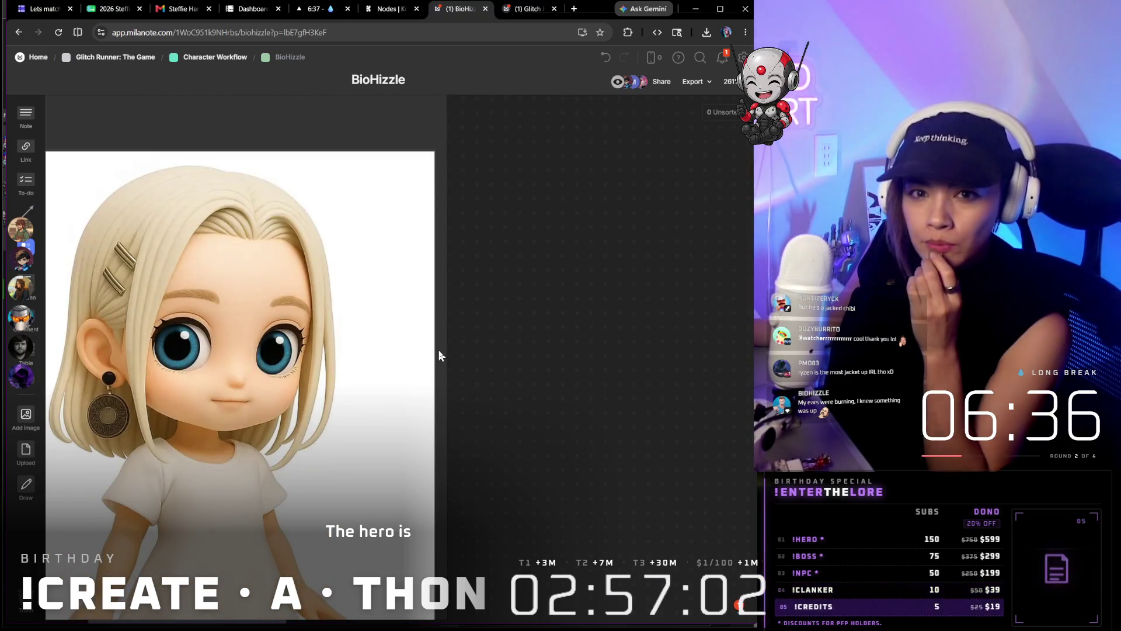
scroll(438, 349, "down", 3)
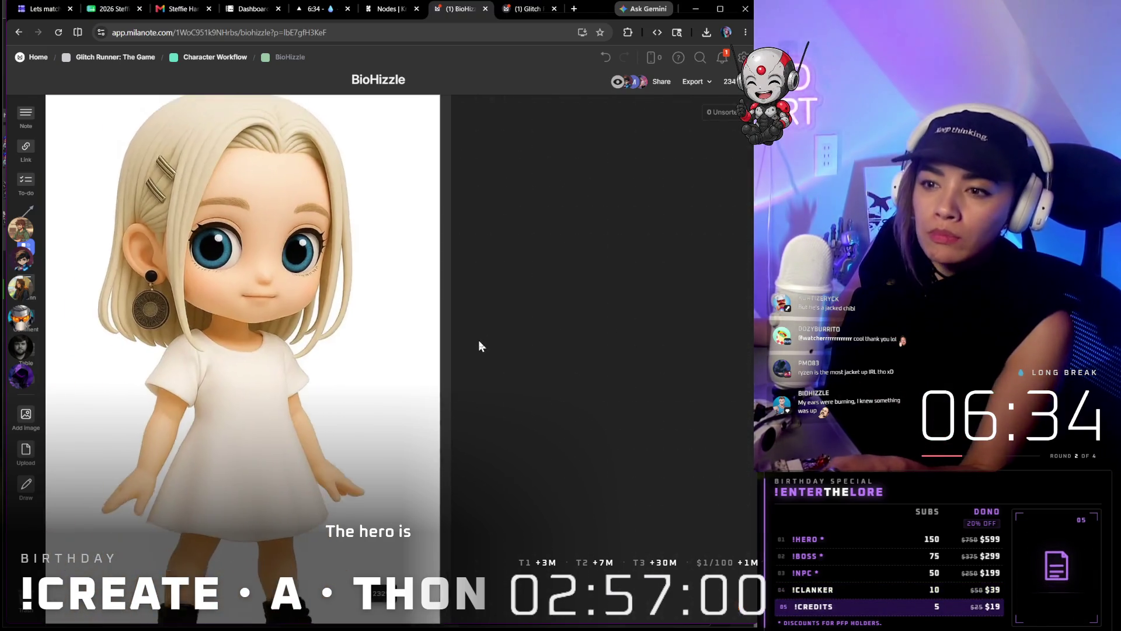
scroll(479, 340, "down", 3)
scroll(490, 334, "down", 3)
scroll(348, 387, "down", 3)
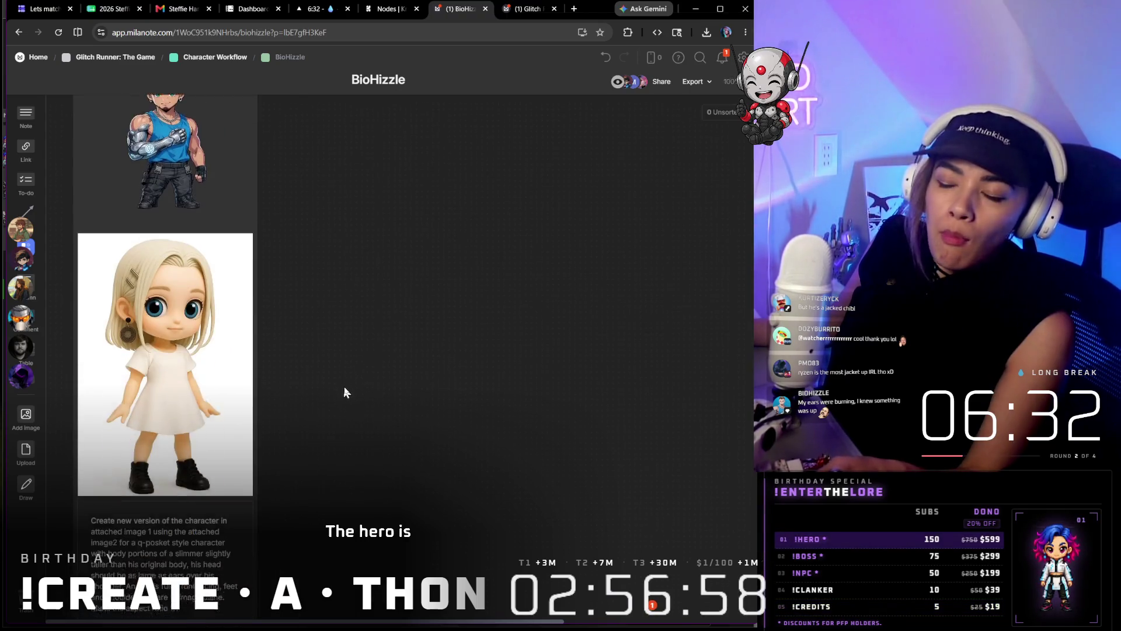
scroll(344, 385, "down", 3)
scroll(717, 372, "down", 5)
scroll(716, 373, "down", 5)
scroll(717, 372, "down", 5)
scroll(716, 373, "down", 5)
scroll(717, 372, "down", 3)
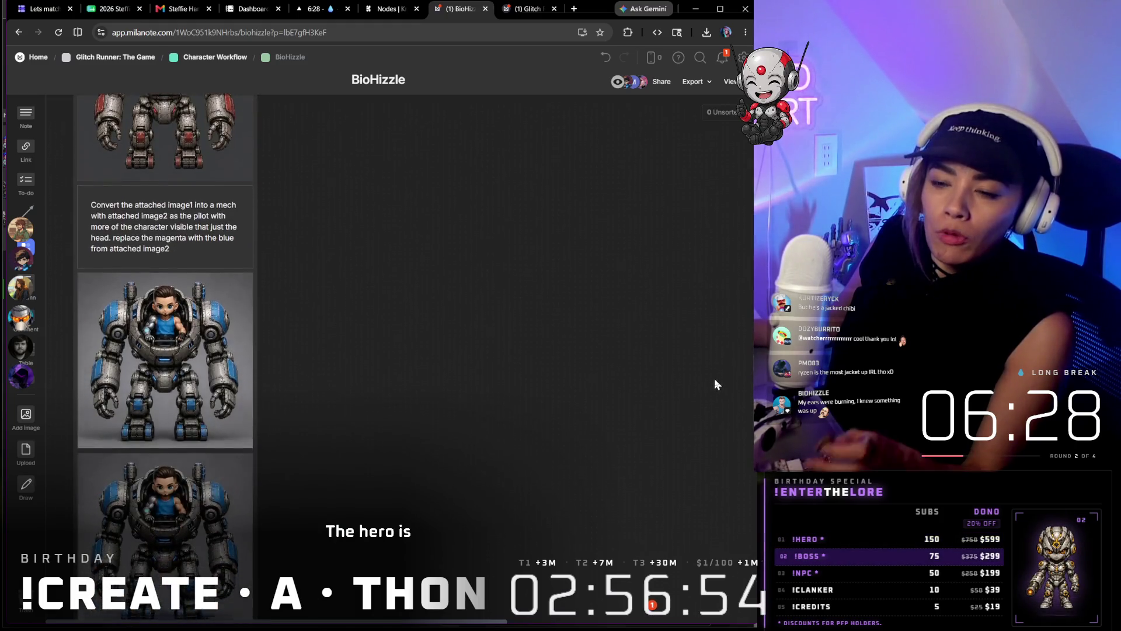
scroll(714, 378, "down", 2)
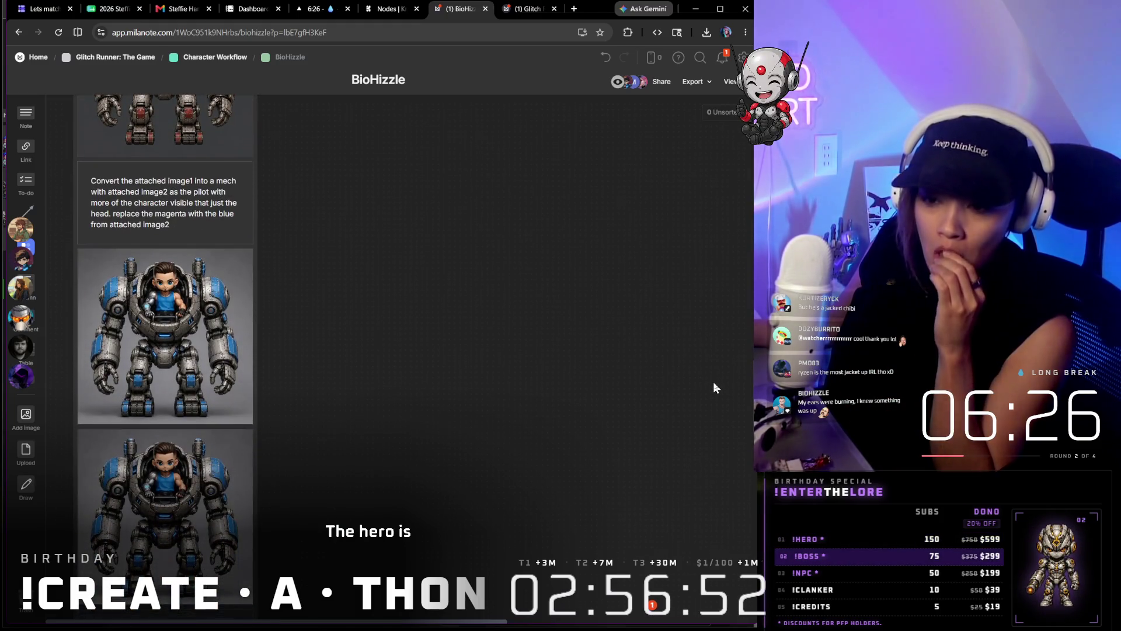
scroll(713, 381, "down", 4)
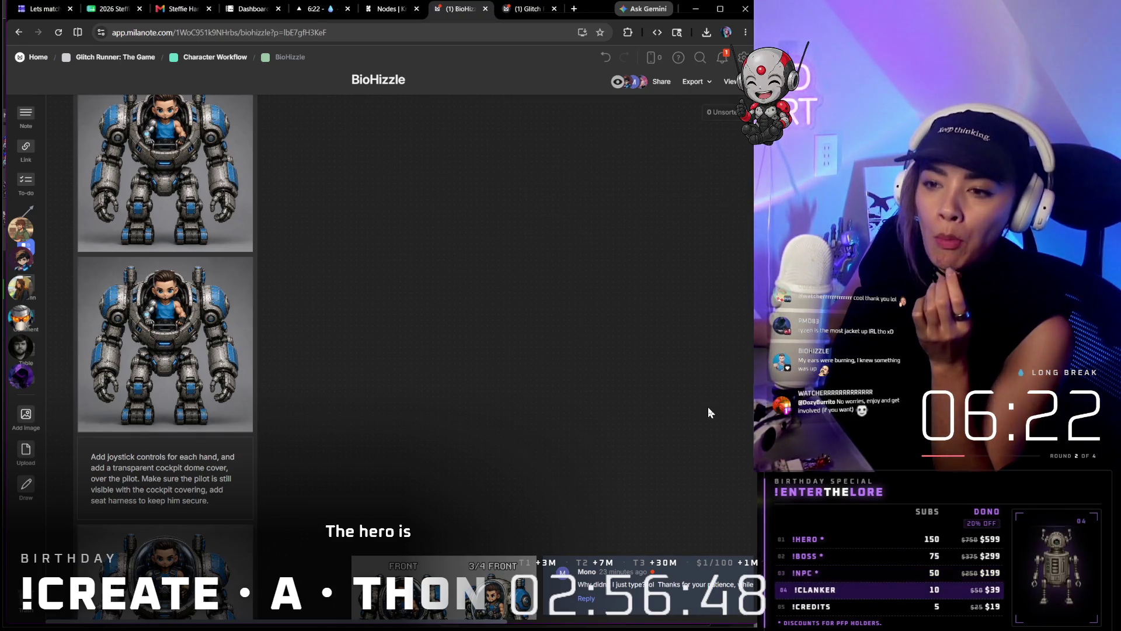
scroll(707, 406, "up", 5)
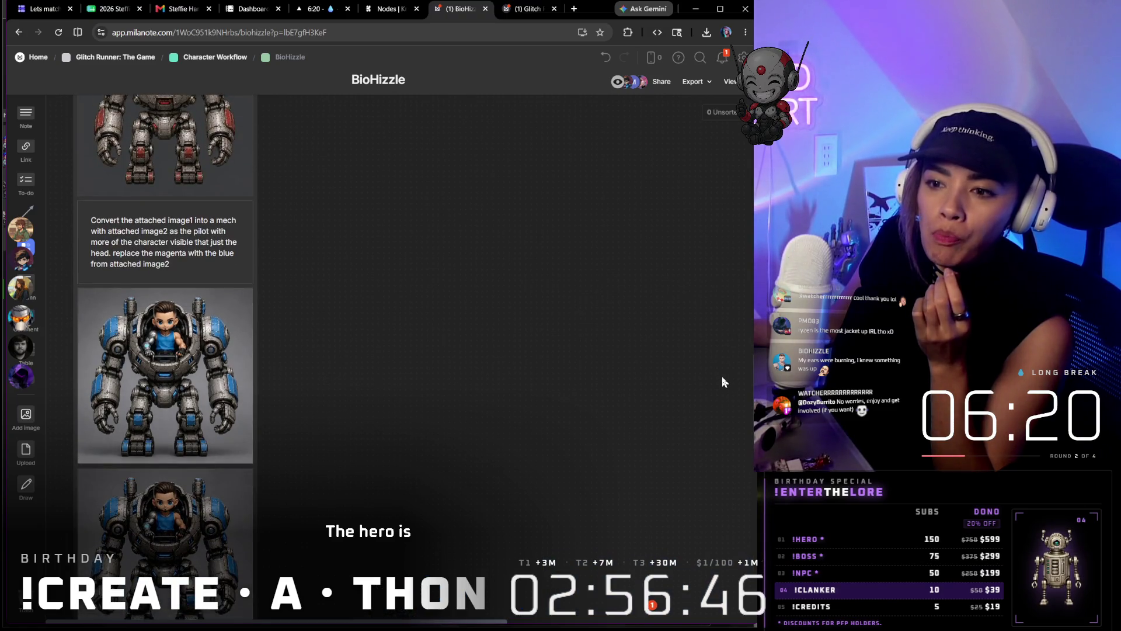
scroll(722, 375, "up", 3)
scroll(728, 355, "down", 5)
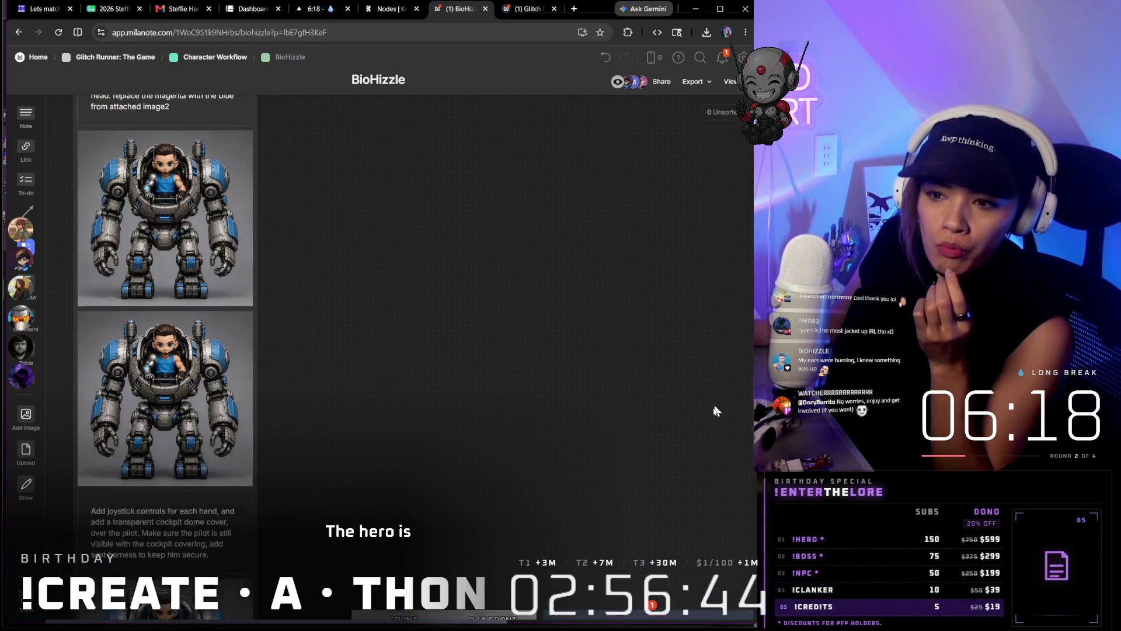
scroll(716, 397, "down", 4)
scroll(705, 426, "down", 3)
scroll(131, 194, "up", 5)
scroll(367, 359, "up", 3)
scroll(440, 398, "up", 4)
scroll(622, 240, "down", 3)
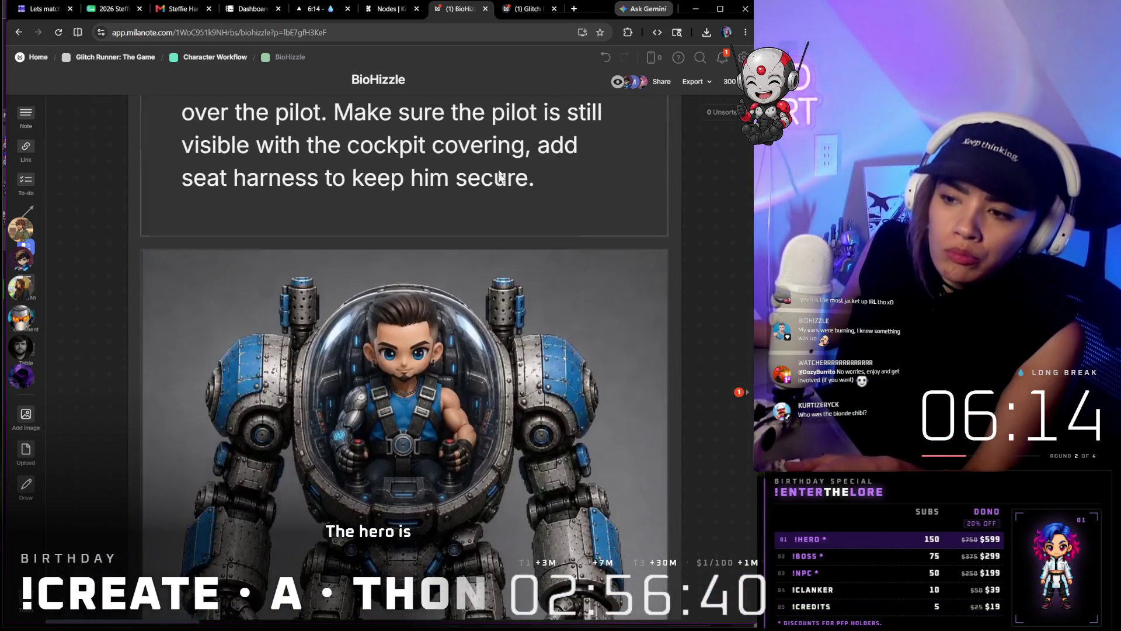
scroll(480, 243, "down", 3)
scroll(480, 243, "up", 4)
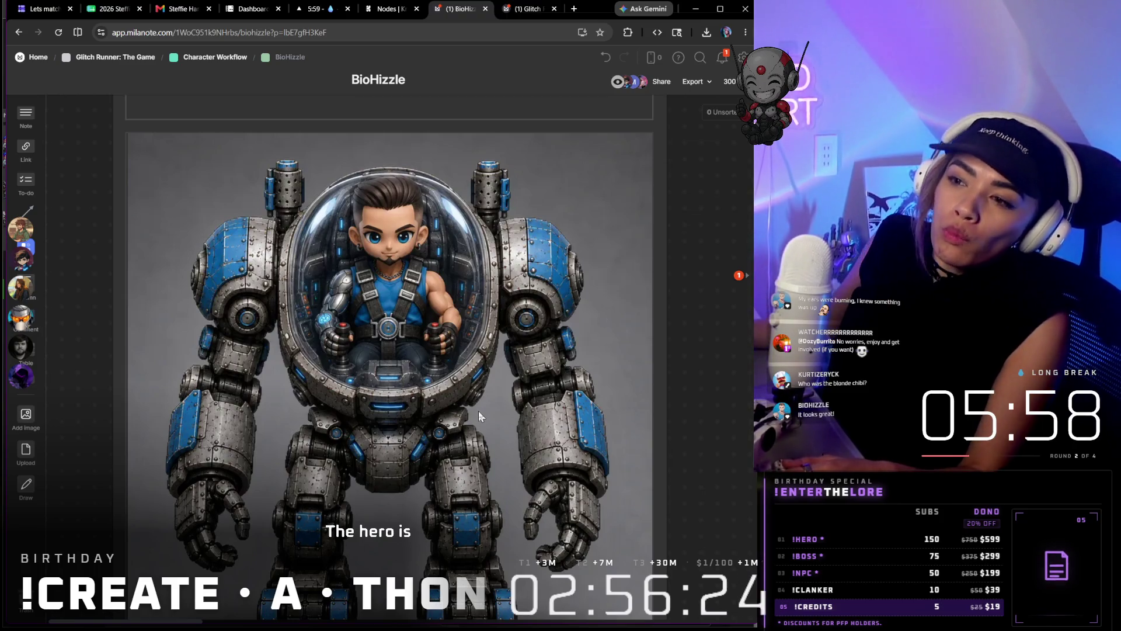
scroll(516, 261, "down", 5)
mouse_move(517, 259)
left_mouse_down()
mouse_move(527, 400)
mouse_move(578, 251)
left_mouse_up()
scroll(644, 224, "up", 3)
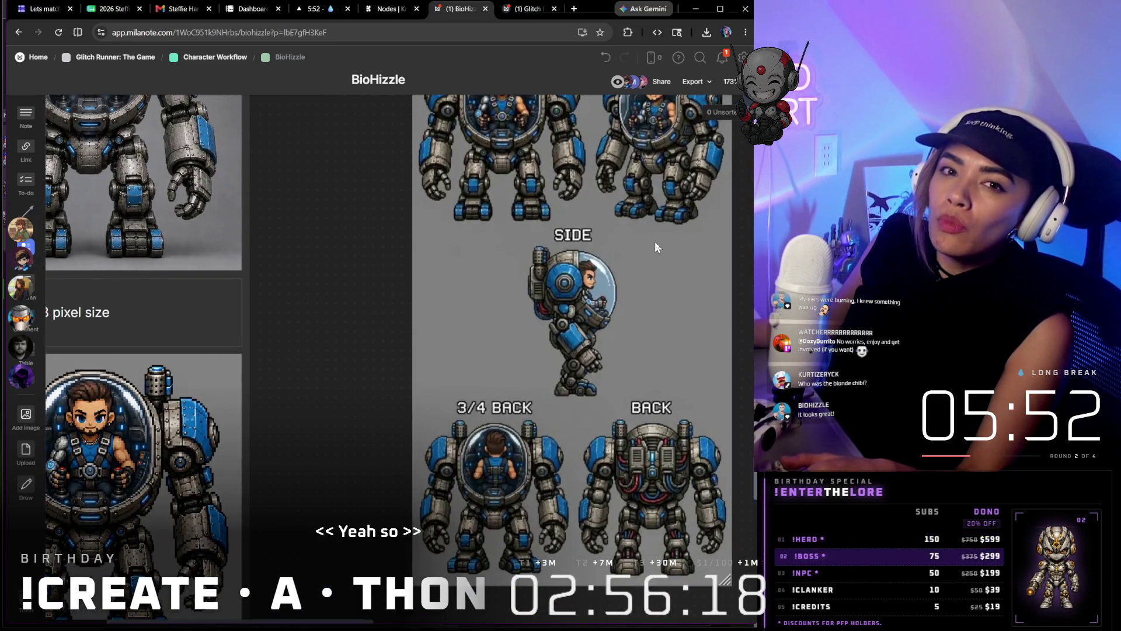
scroll(654, 241, "up", 2)
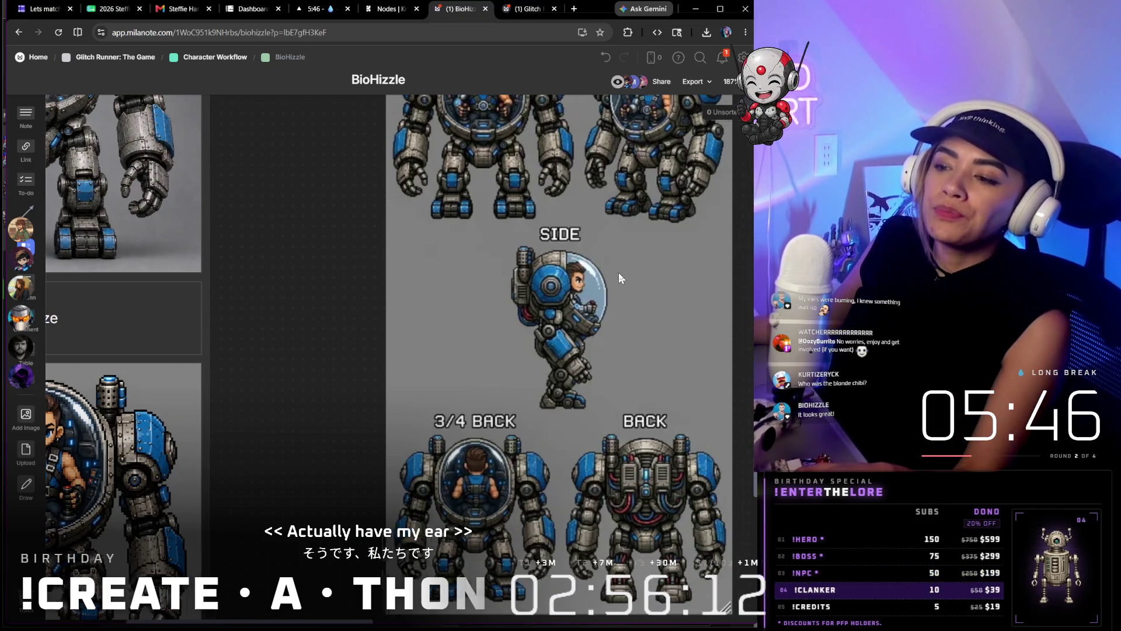
scroll(619, 272, "right", 2)
scroll(539, 352, "up", 2)
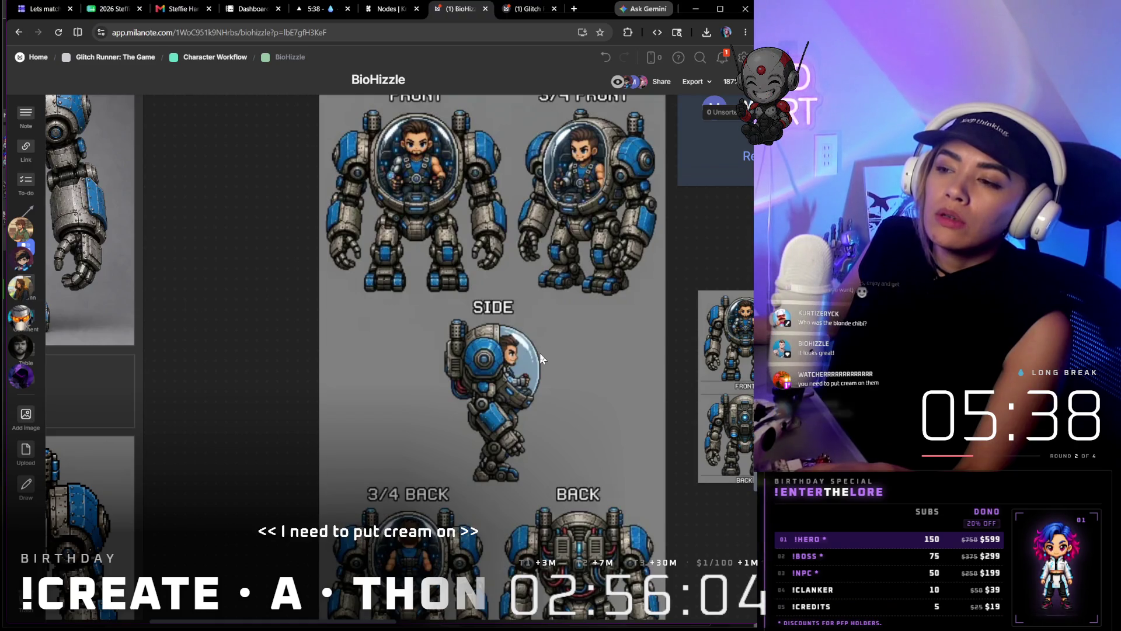
scroll(540, 353, "right", 3)
scroll(540, 352, "right", 3)
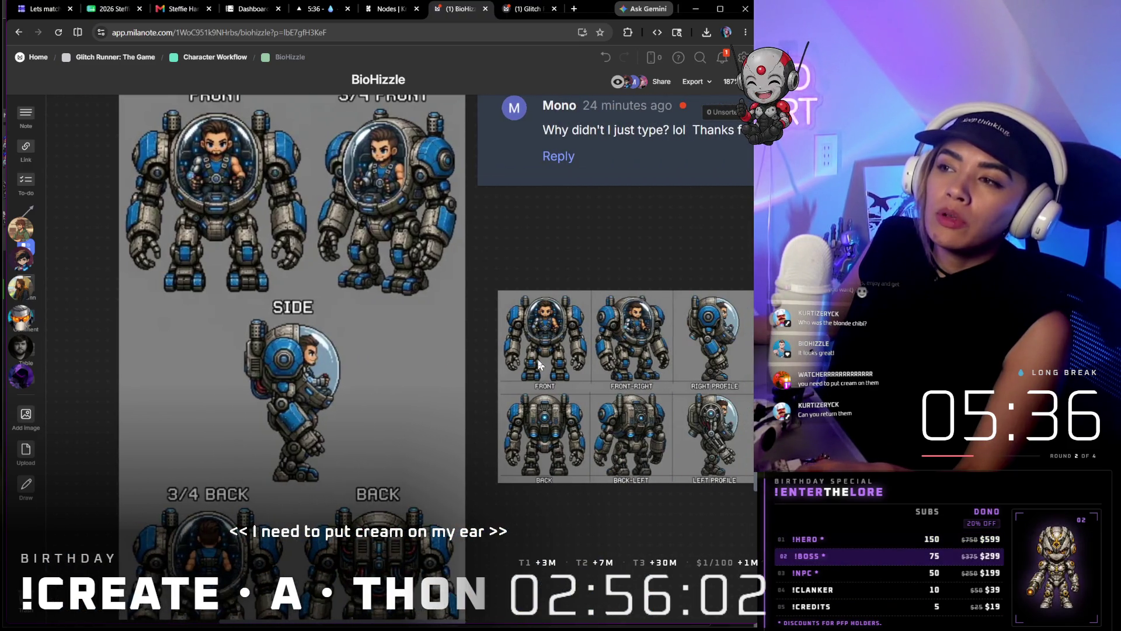
scroll(540, 352, "right", 3)
scroll(537, 357, "right", 3)
scroll(546, 346, "right", 3)
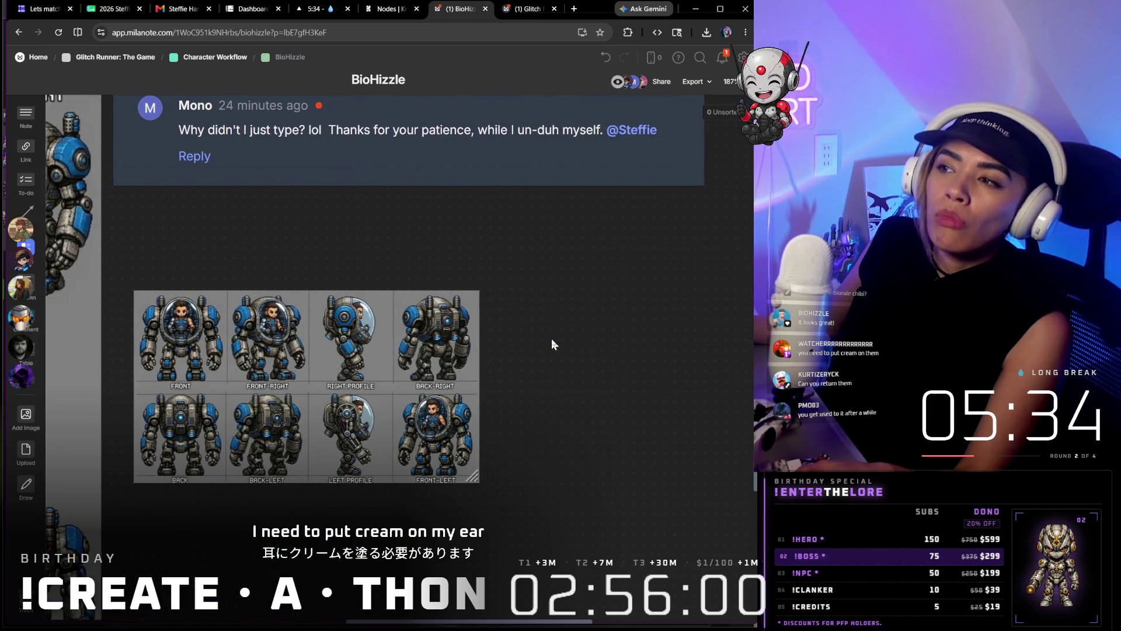
scroll(554, 334, "up", 3)
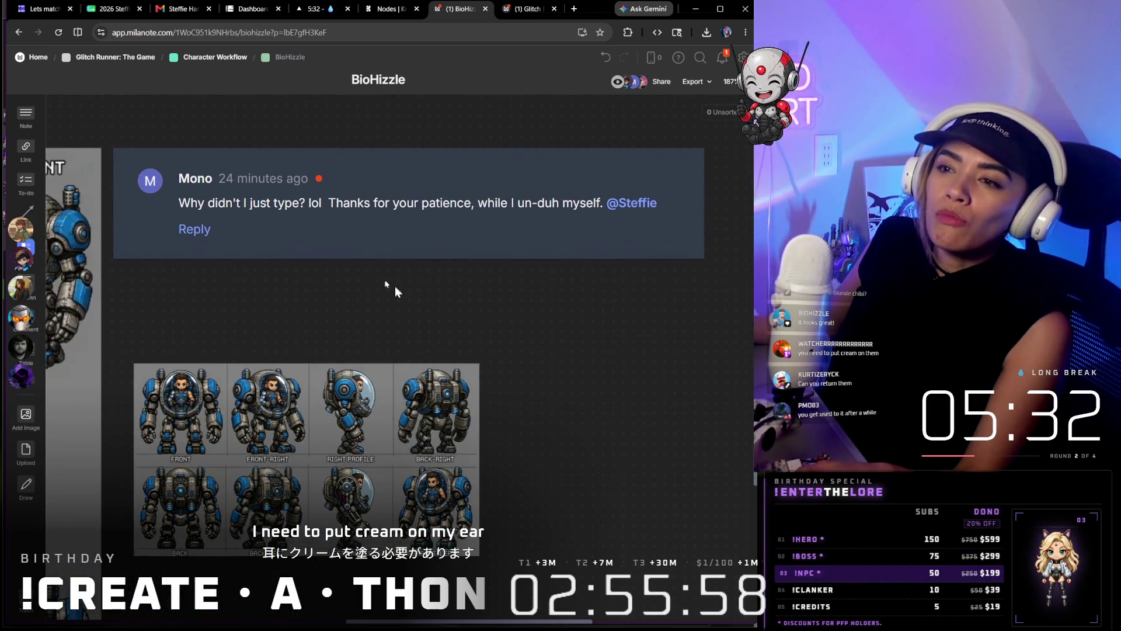
left_click(369, 218)
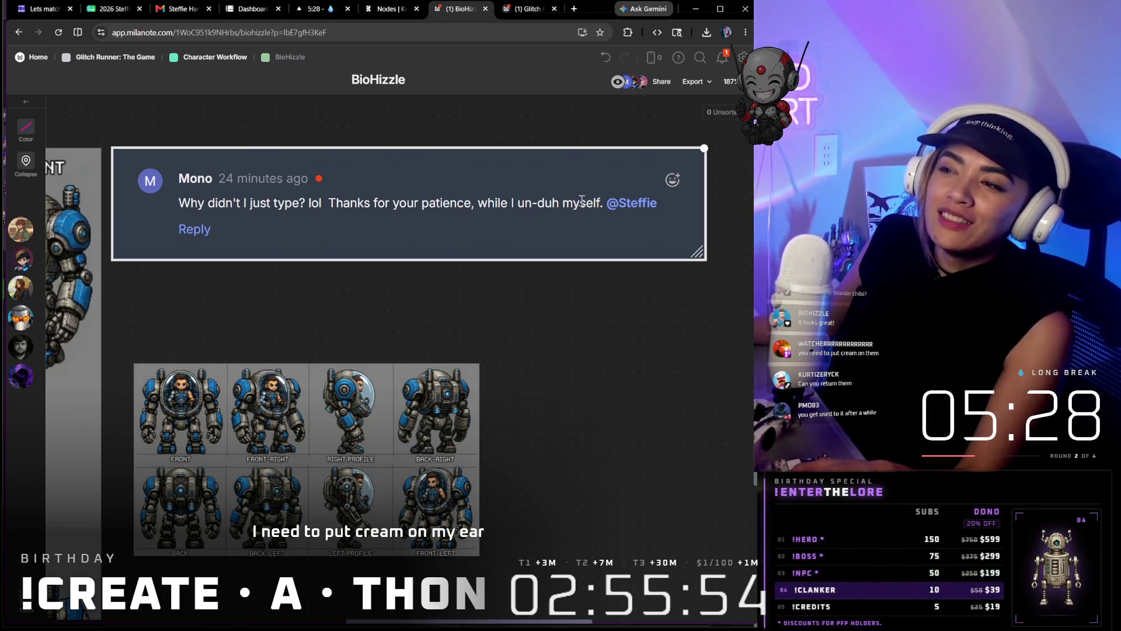
scroll(533, 318, "down", 5)
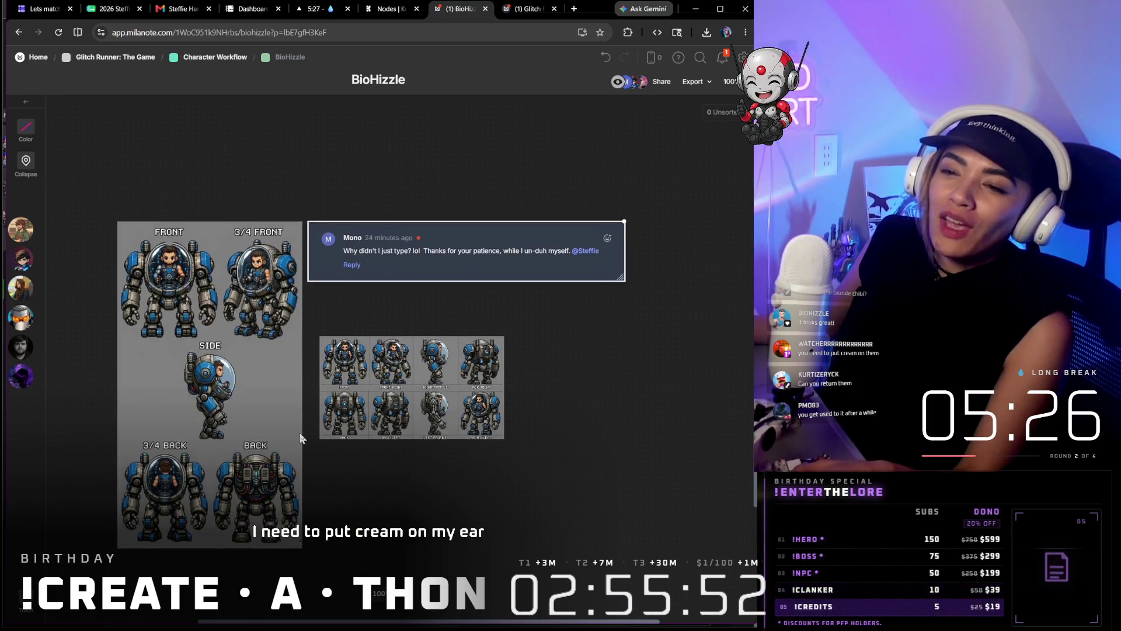
scroll(300, 438, "down", 3)
scroll(100, 320, "up", 5)
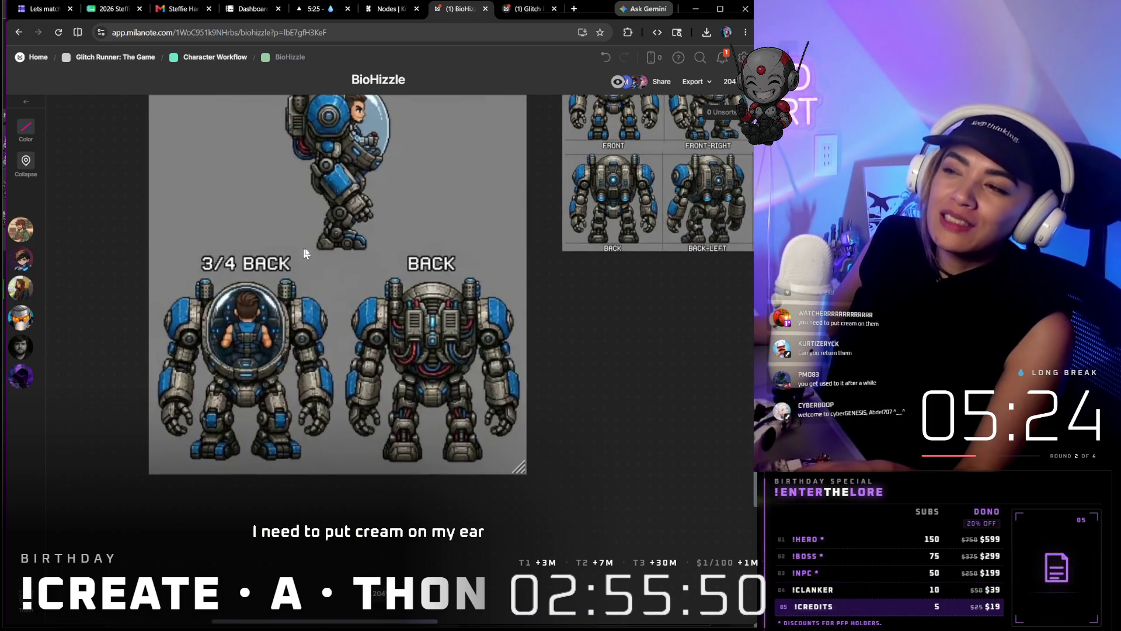
mouse_move(303, 254)
left_mouse_down()
mouse_move(431, 493)
mouse_move(479, 462)
left_mouse_up()
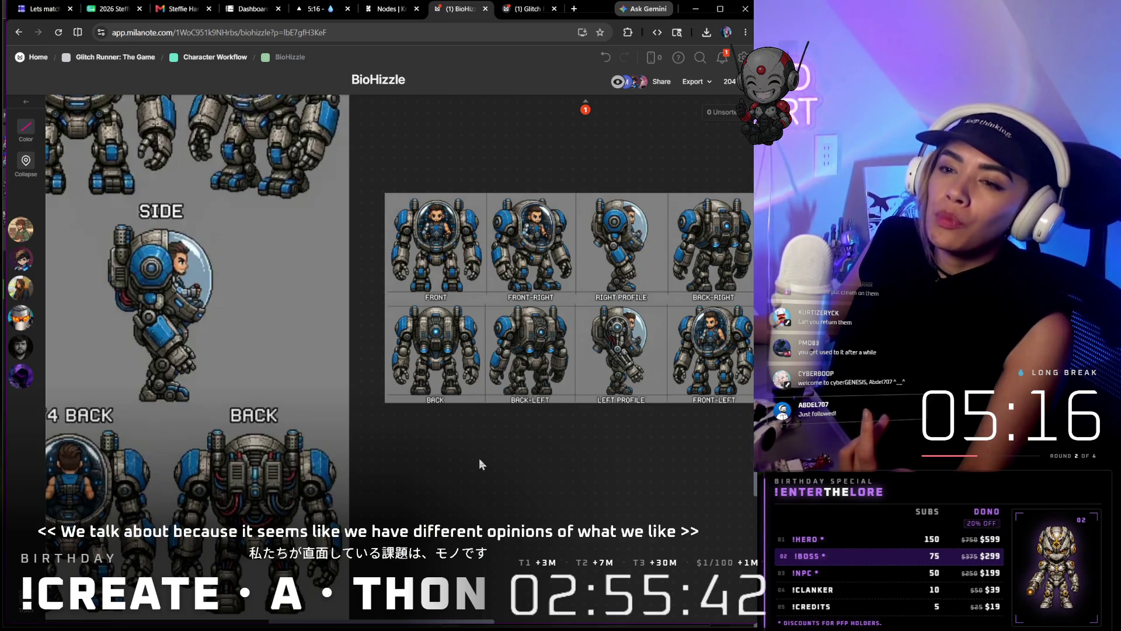
scroll(167, 265, "up", 2)
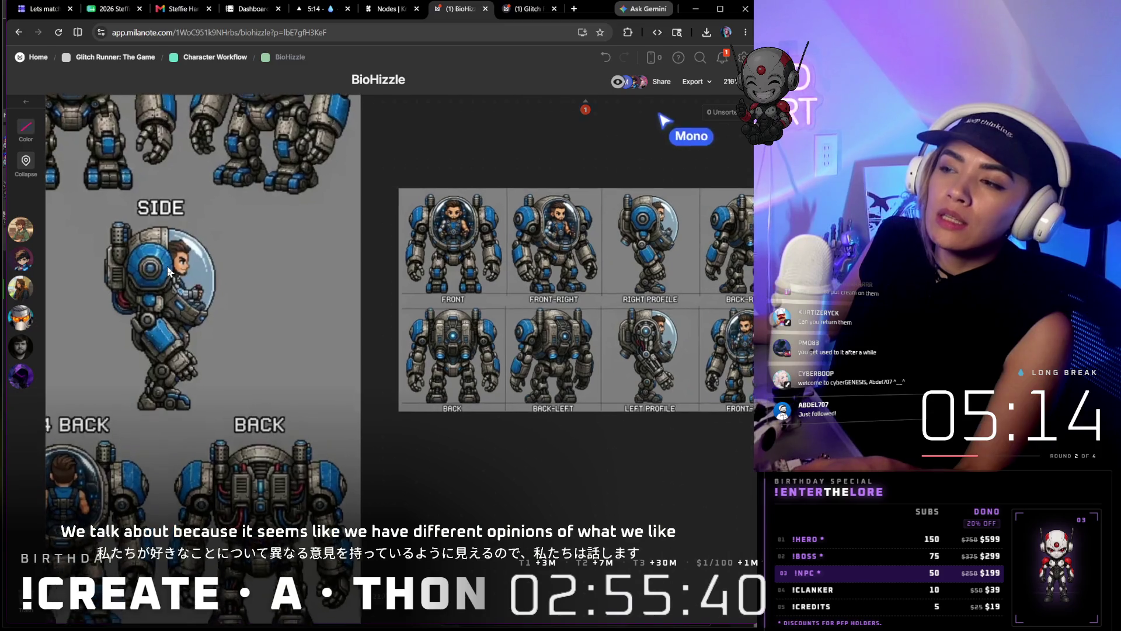
scroll(168, 266, "up", 2)
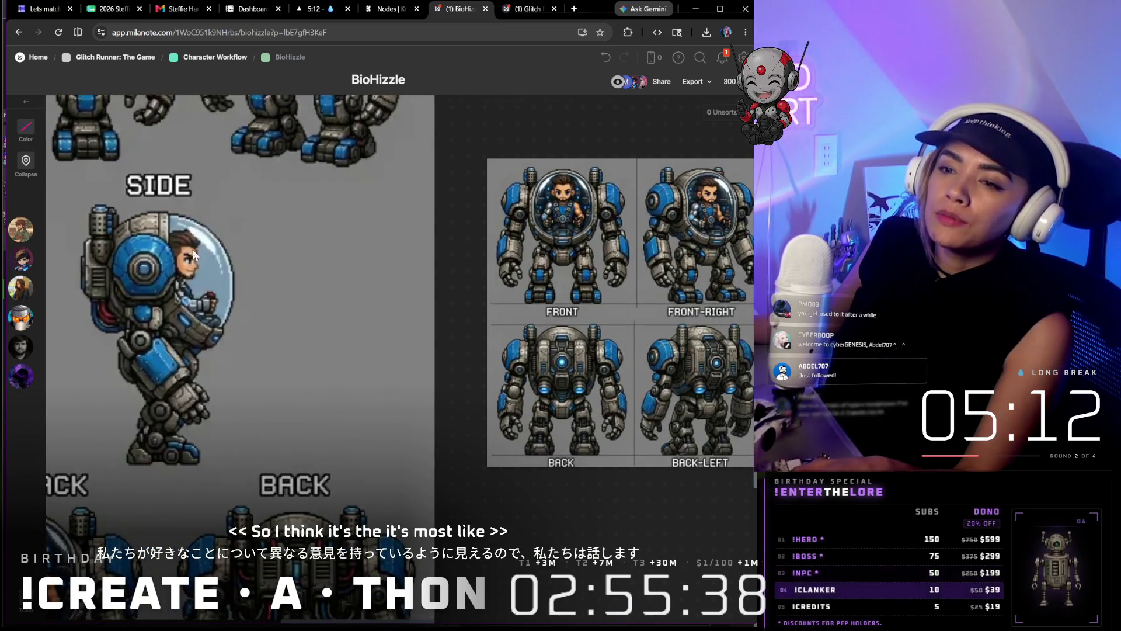
left_click_drag(178, 257, 248, 252)
scroll(249, 270, "down", 5)
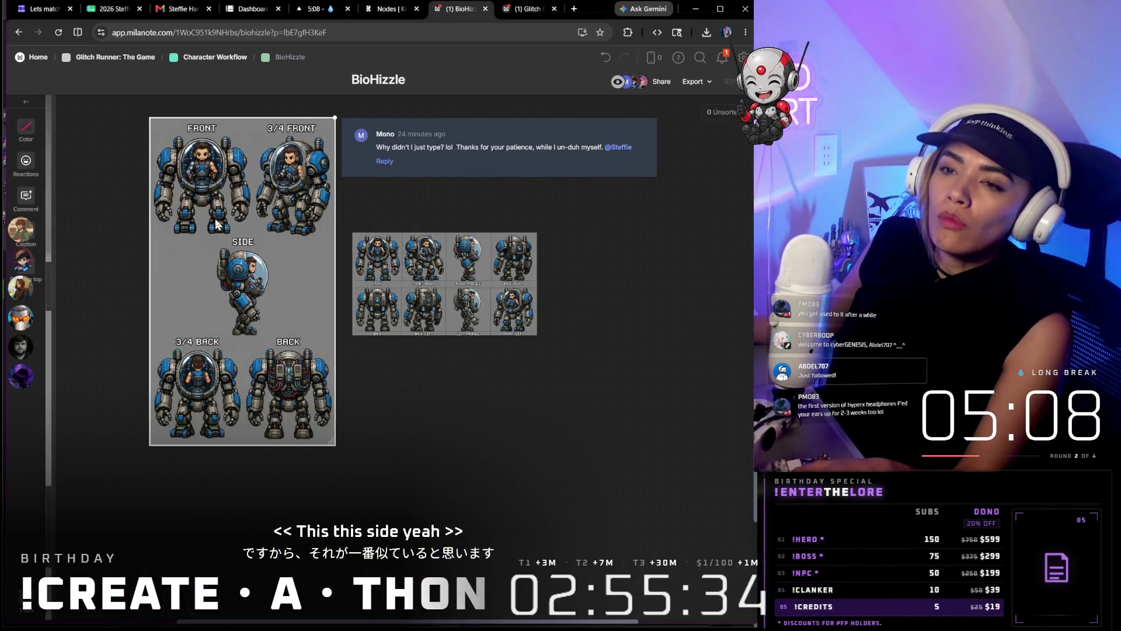
scroll(214, 223, "up", 2)
scroll(215, 223, "up", 2)
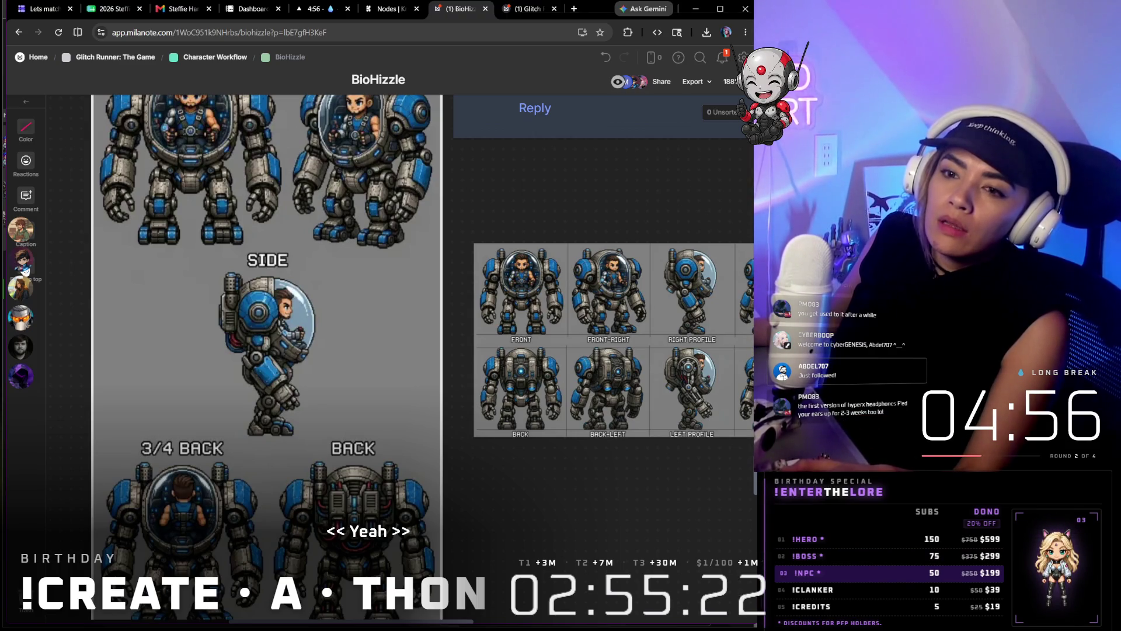
Circle the SIDE sprite's arm in red on the mech sheet, undo the marks, and save the drawing
double_click(174, 289)
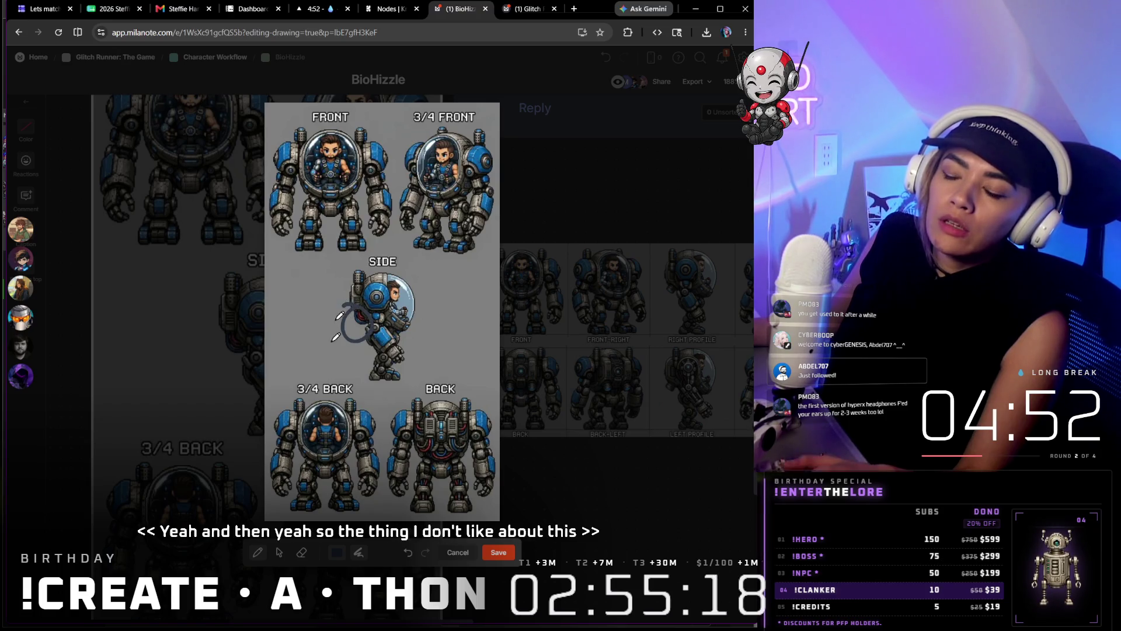
left_click(336, 552)
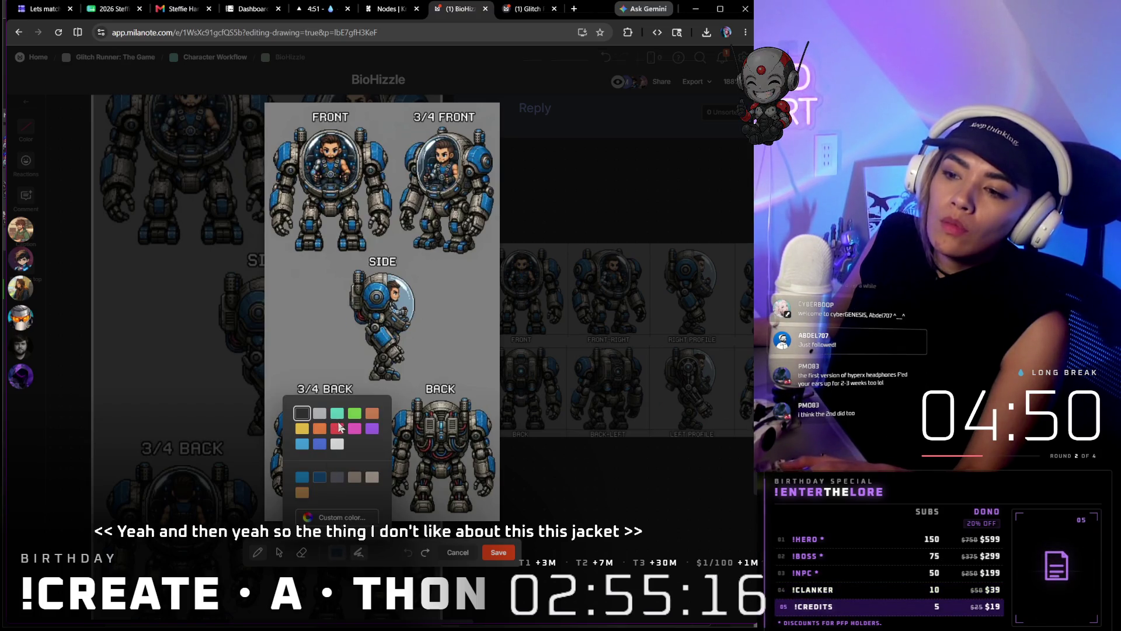
left_click_drag(361, 302, 364, 307)
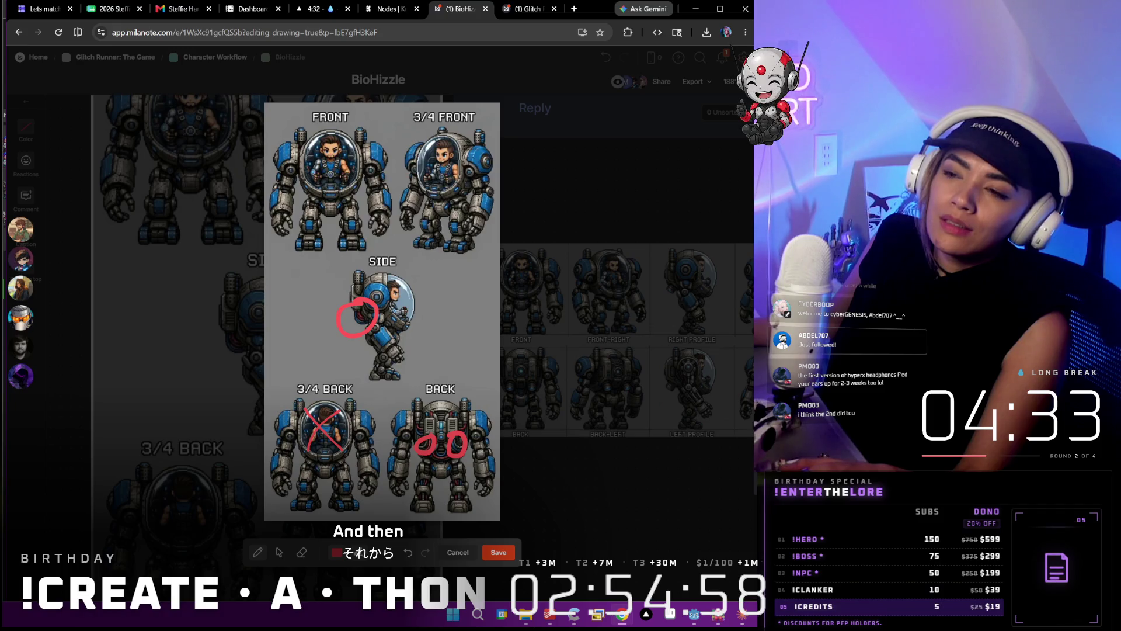
key("ctrl+z")
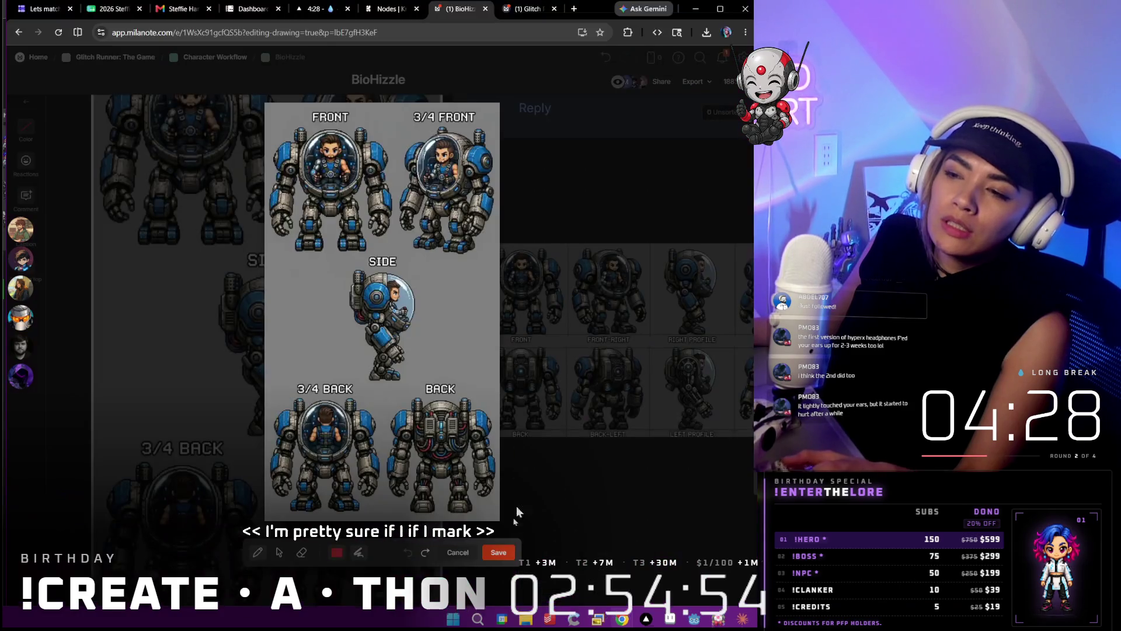
left_click(497, 551)
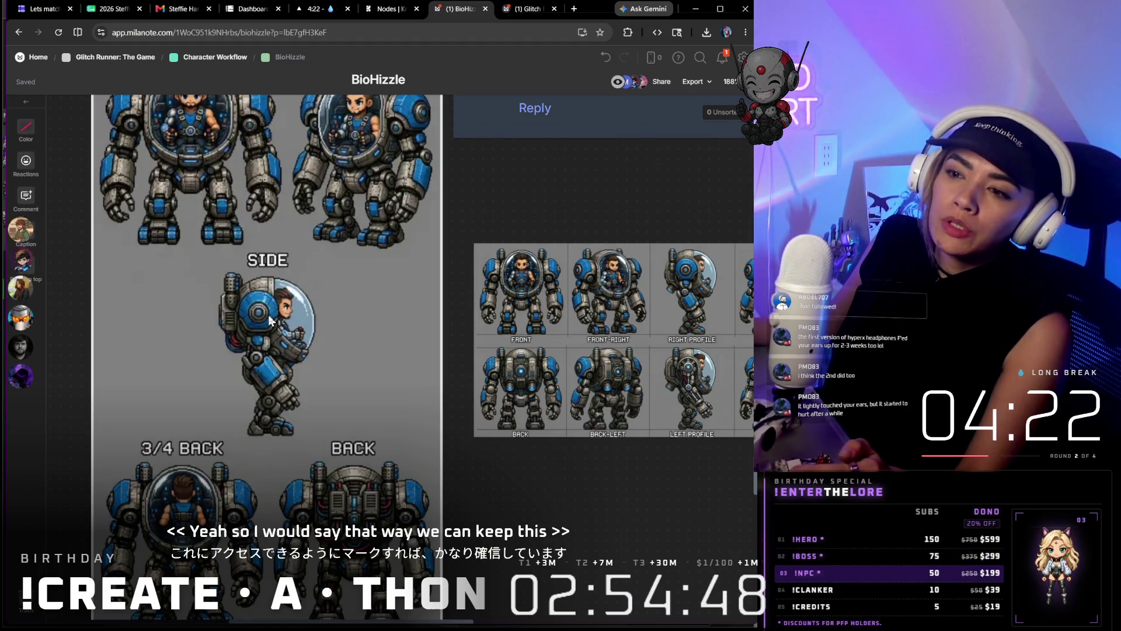
scroll(270, 318, "up", 3)
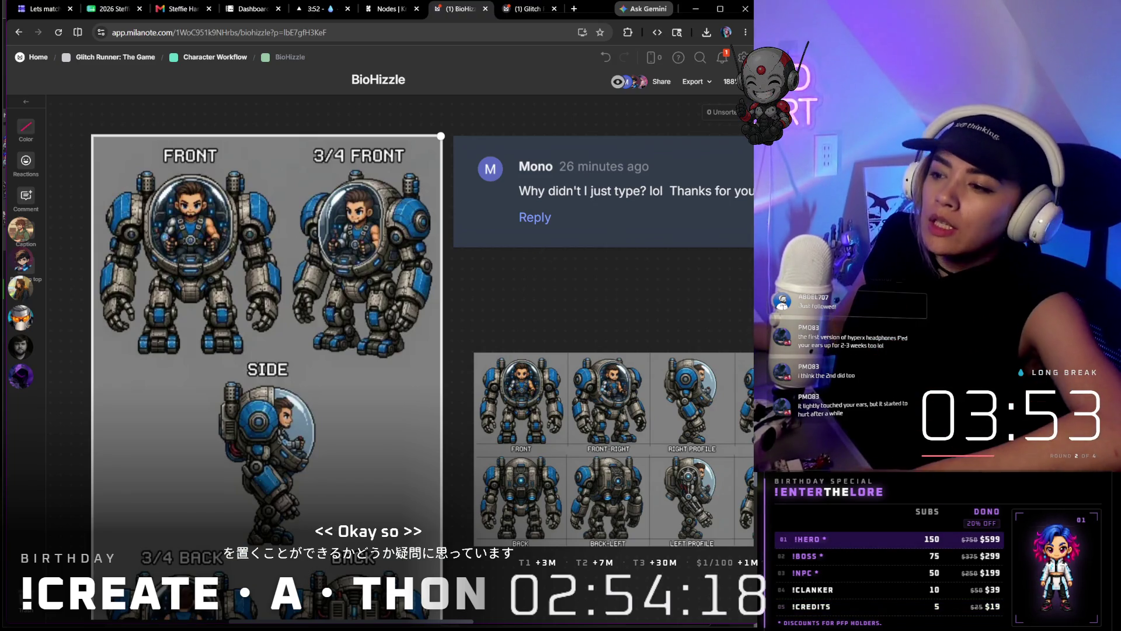
scroll(600, 429, "down", 1)
scroll(601, 429, "up", 4)
scroll(525, 351, "up", 3)
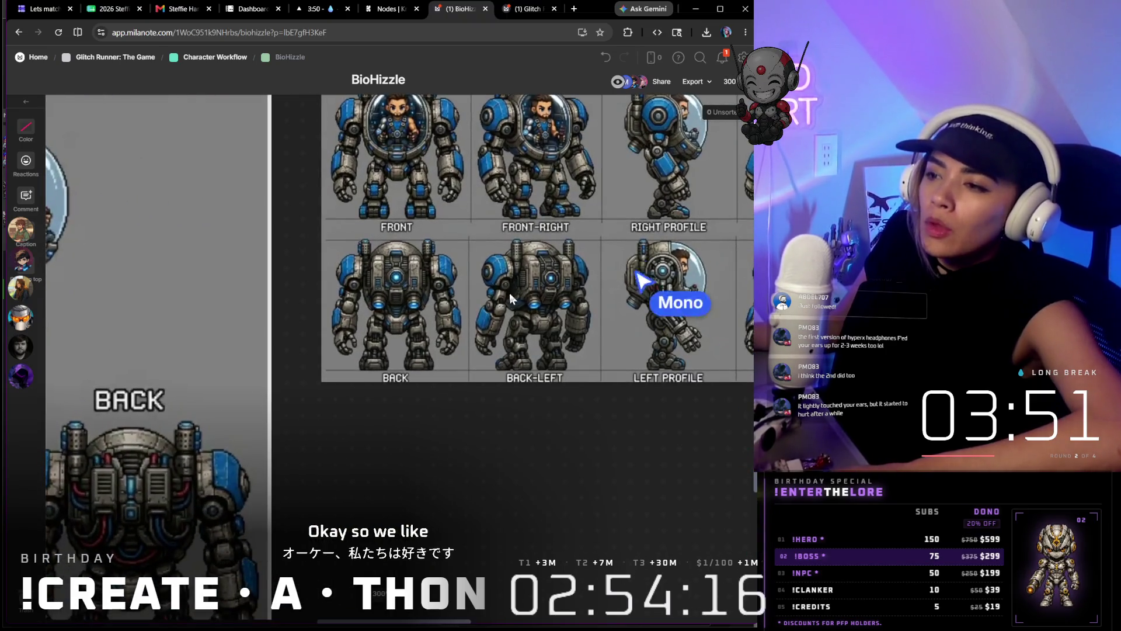
left_click(367, 287)
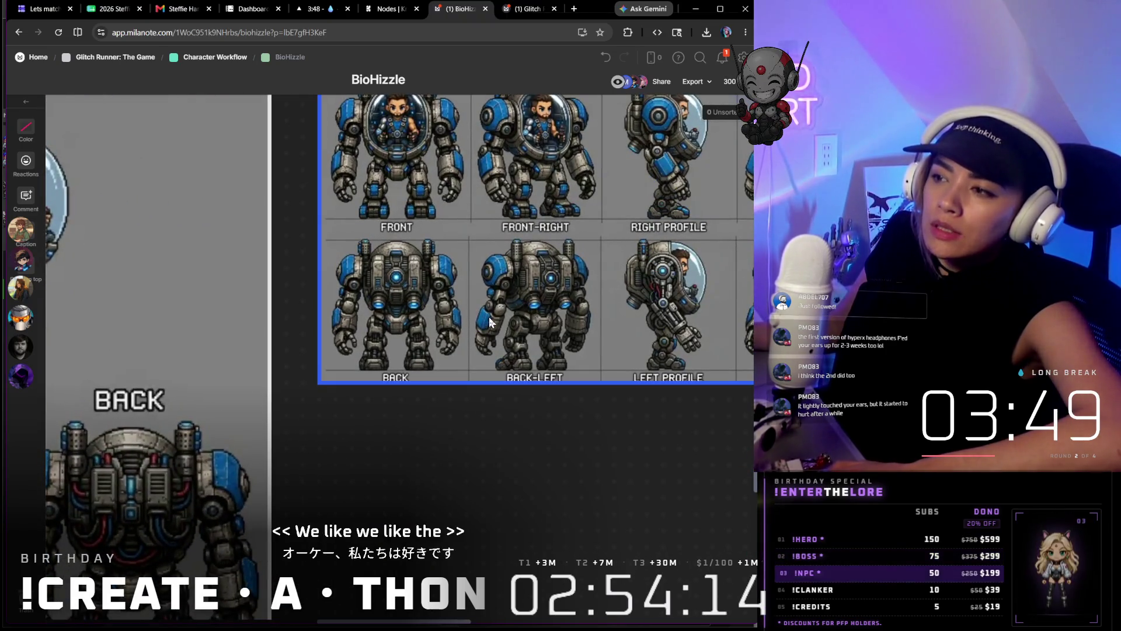
scroll(477, 325, "left", 5)
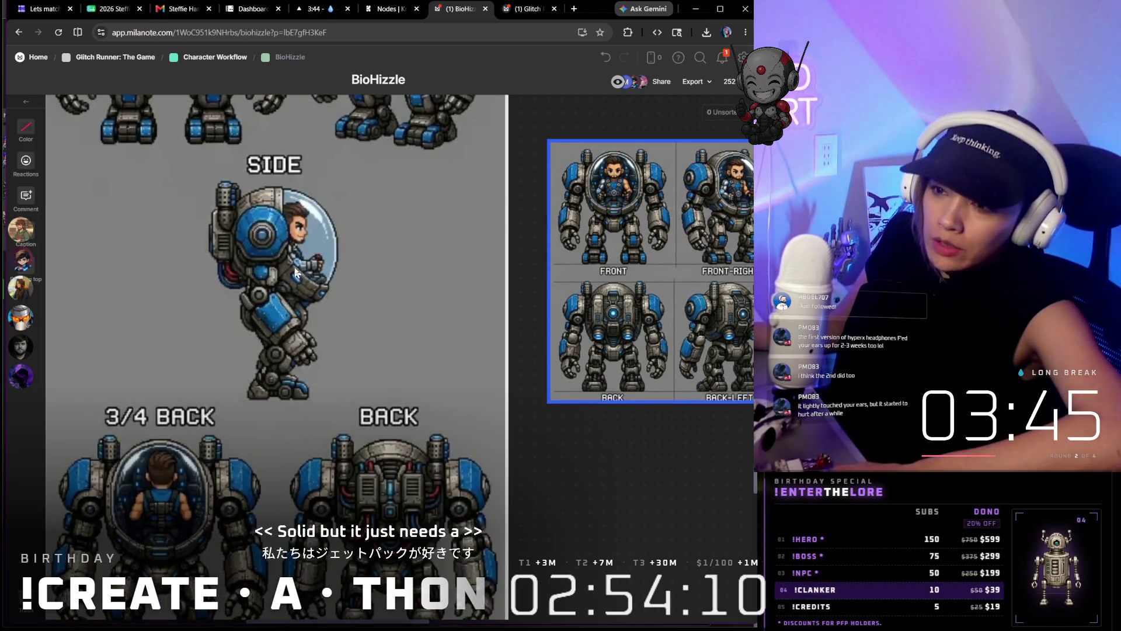
scroll(297, 271, "right", 5)
scroll(351, 289, "up", 3)
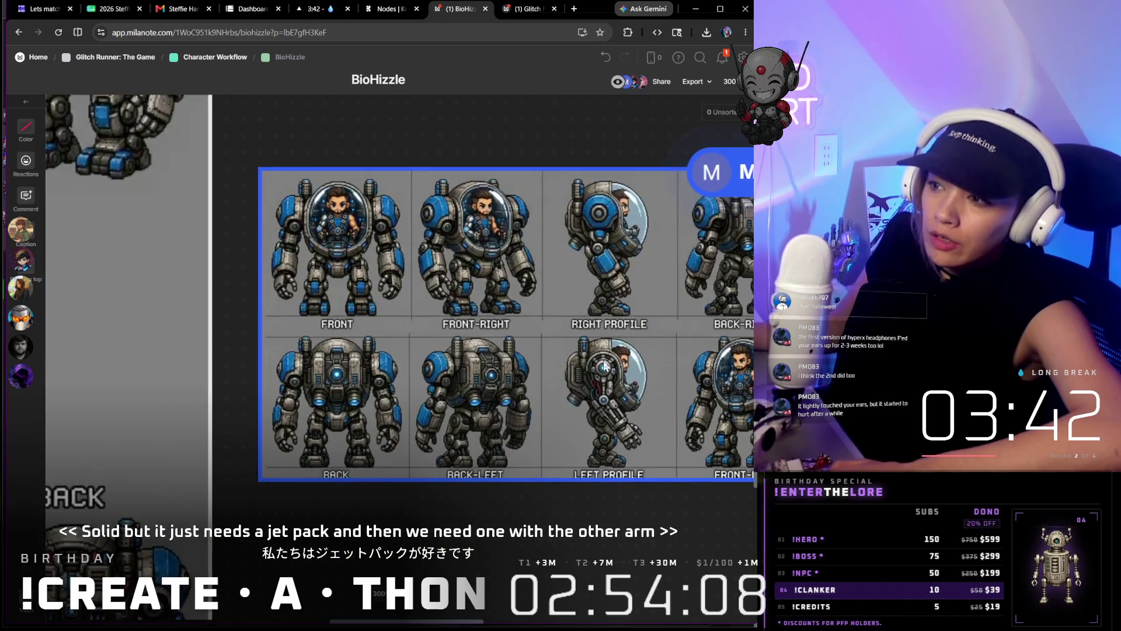
scroll(350, 289, "down", 5)
scroll(263, 307, "up", 4)
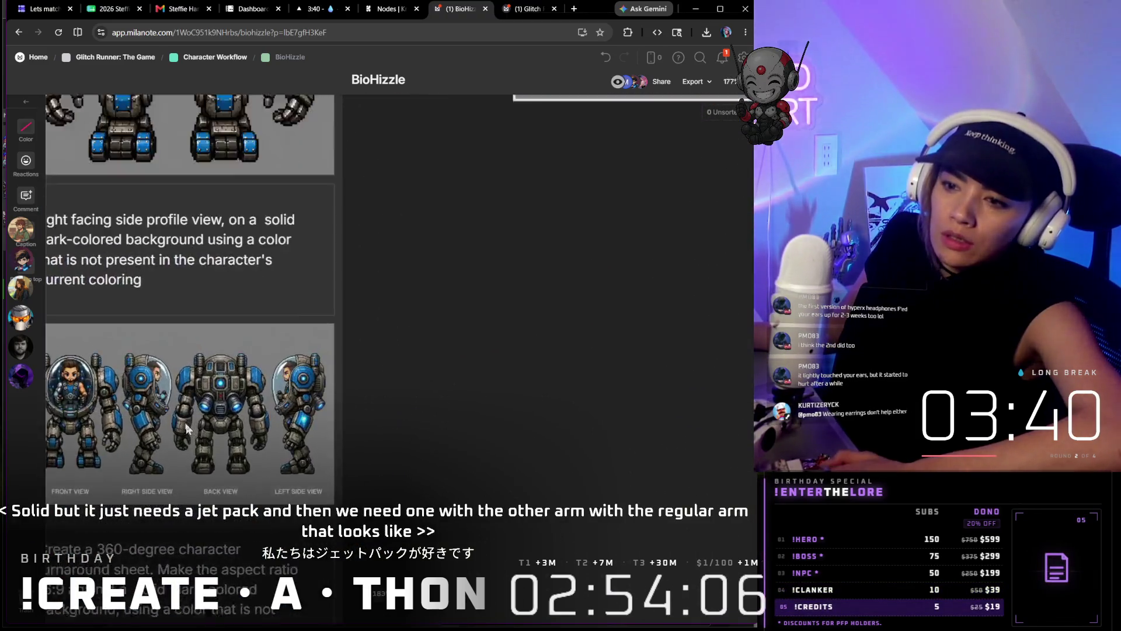
scroll(188, 429, "up", 3)
scroll(262, 425, "up", 3)
scroll(301, 423, "up", 2)
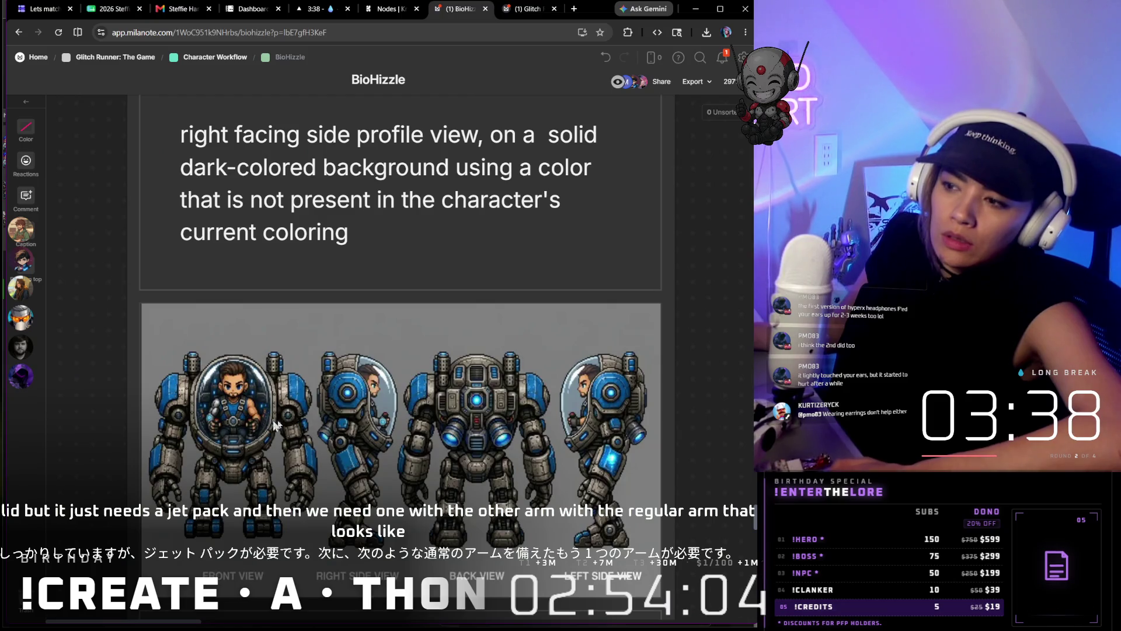
scroll(350, 420, "up", 1)
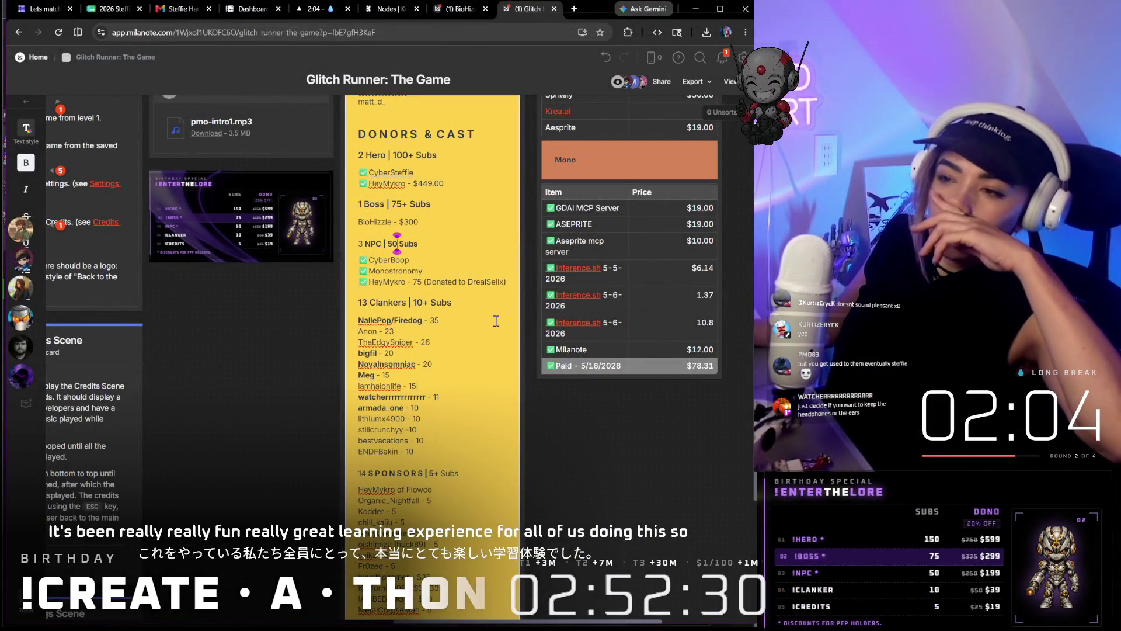
scroll(496, 322, "up", 4)
scroll(491, 331, "up", 4)
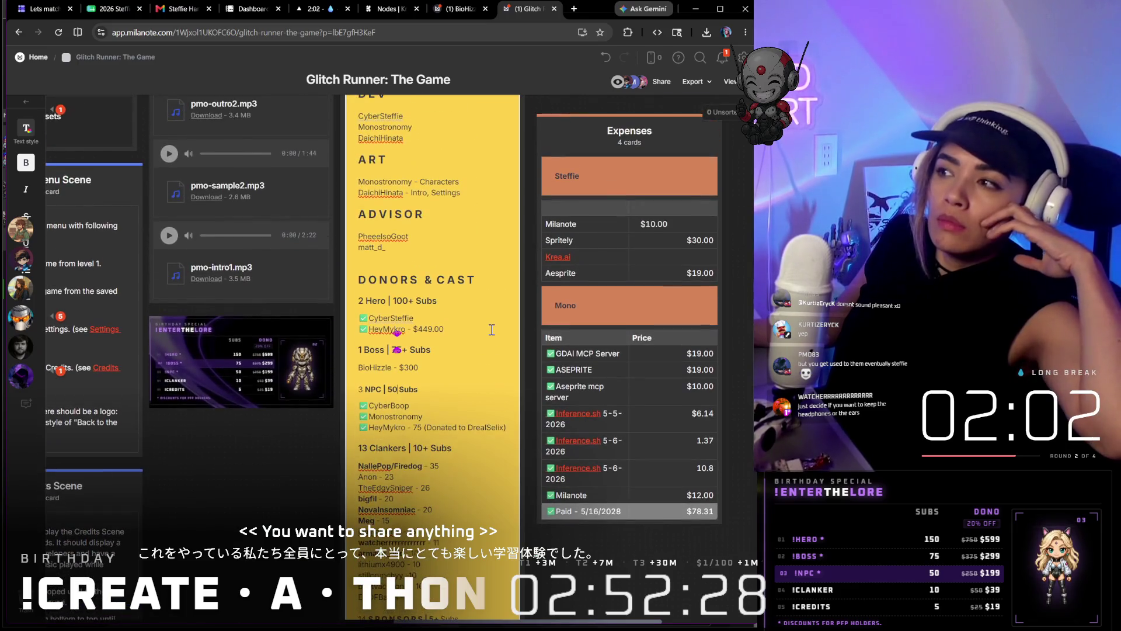
scroll(491, 331, "up", 2)
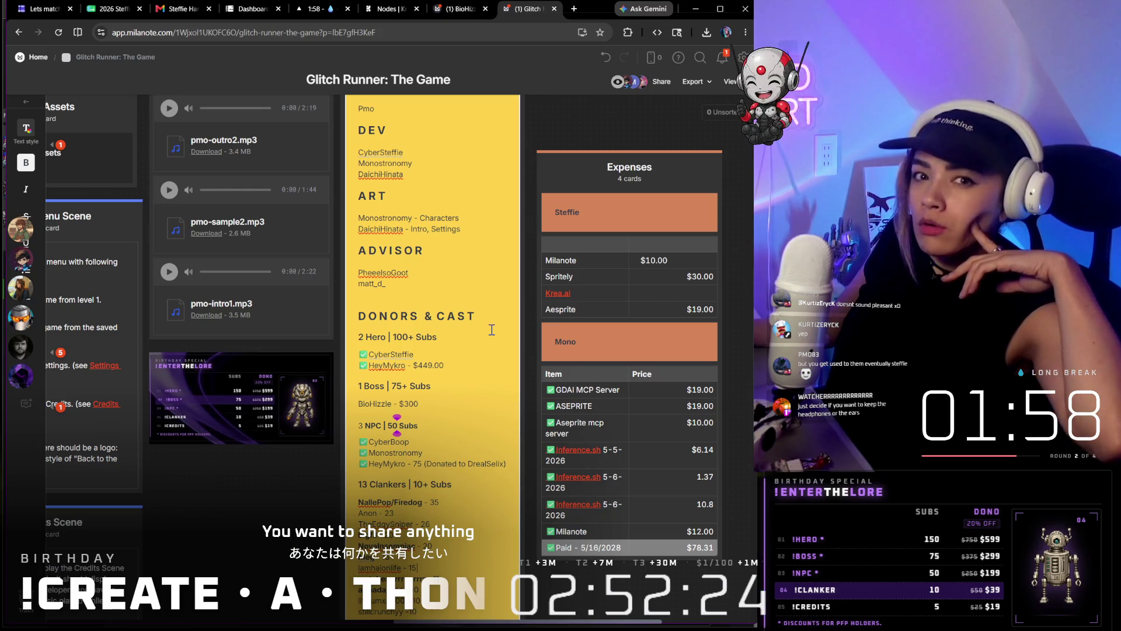
scroll(491, 330, "up", 3)
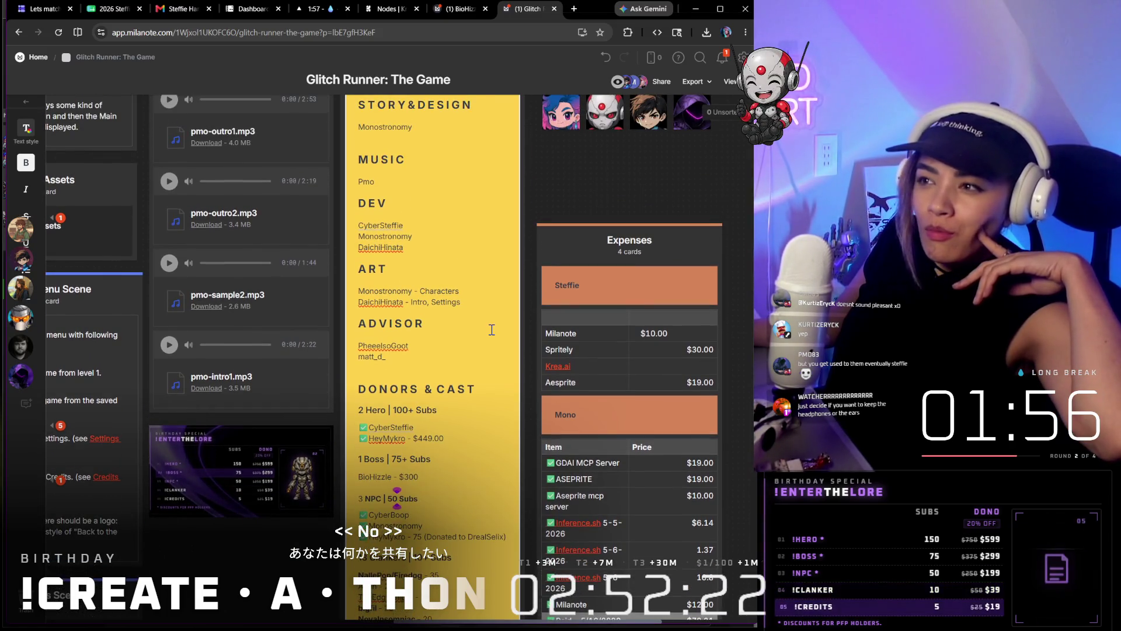
scroll(491, 330, "down", 1)
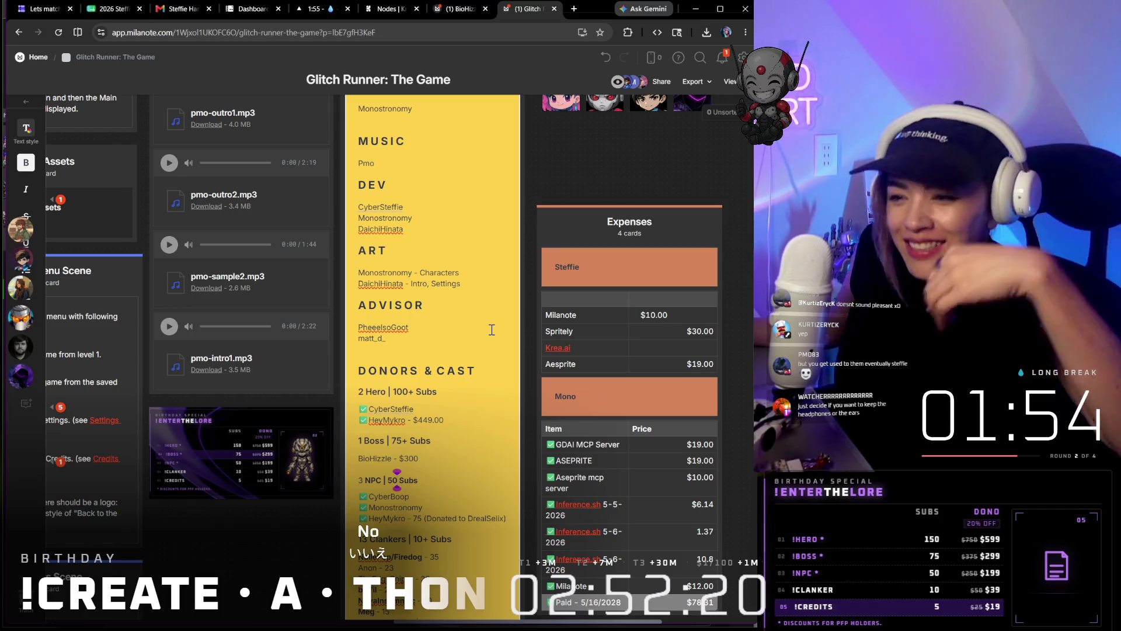
scroll(491, 330, "down", 3)
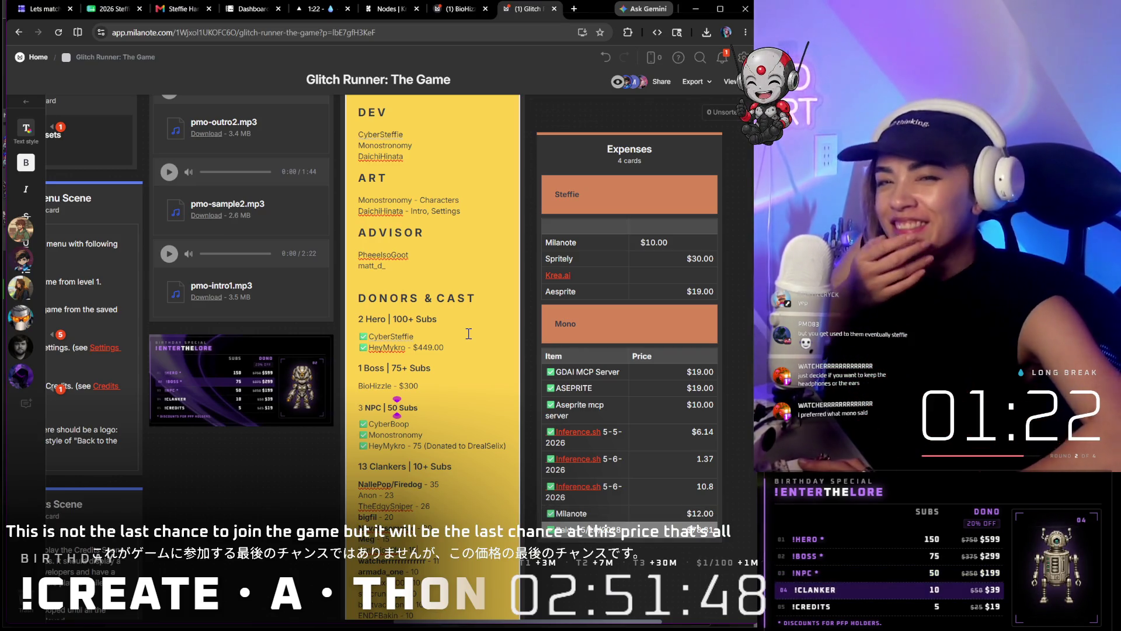
scroll(469, 334, "down", 3)
scroll(468, 334, "down", 2)
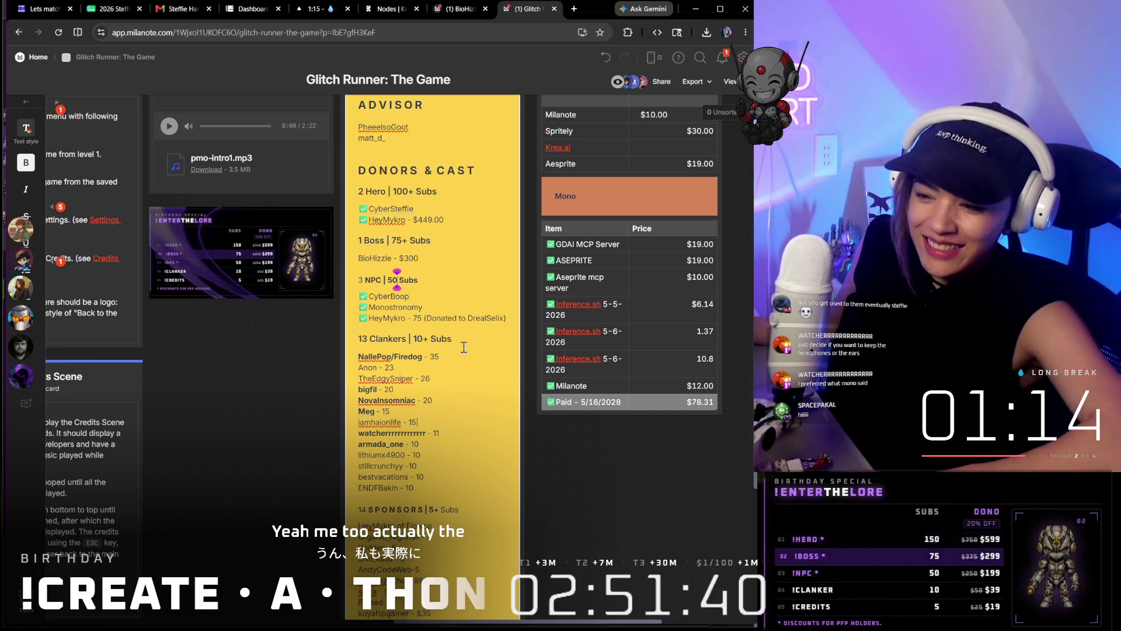
scroll(464, 348, "down", 4)
scroll(464, 348, "down", 2)
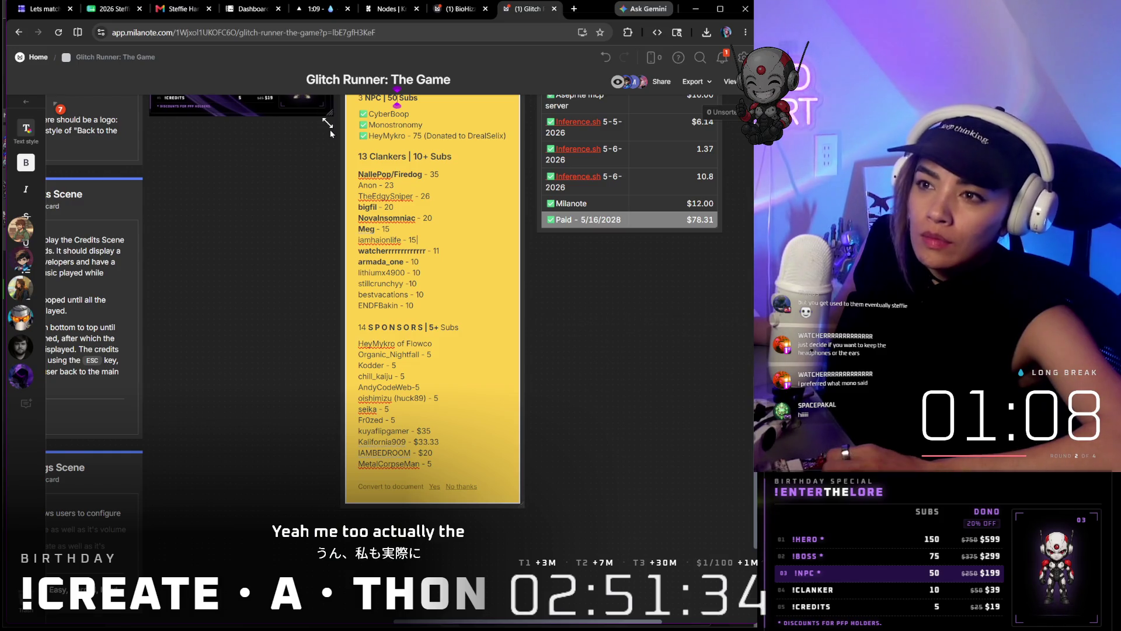
scroll(395, 263, "up", 4)
scroll(421, 272, "up", 4)
scroll(446, 282, "up", 4)
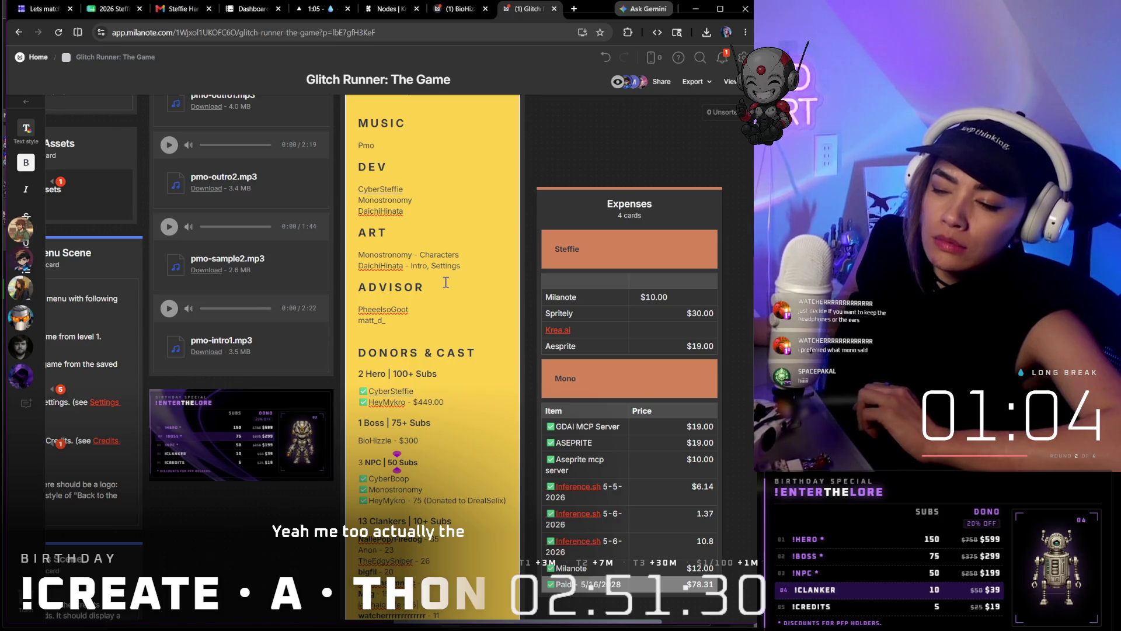
Switch the browser back to the BioHizzle board of mech sprite sheets
left_click(467, 12)
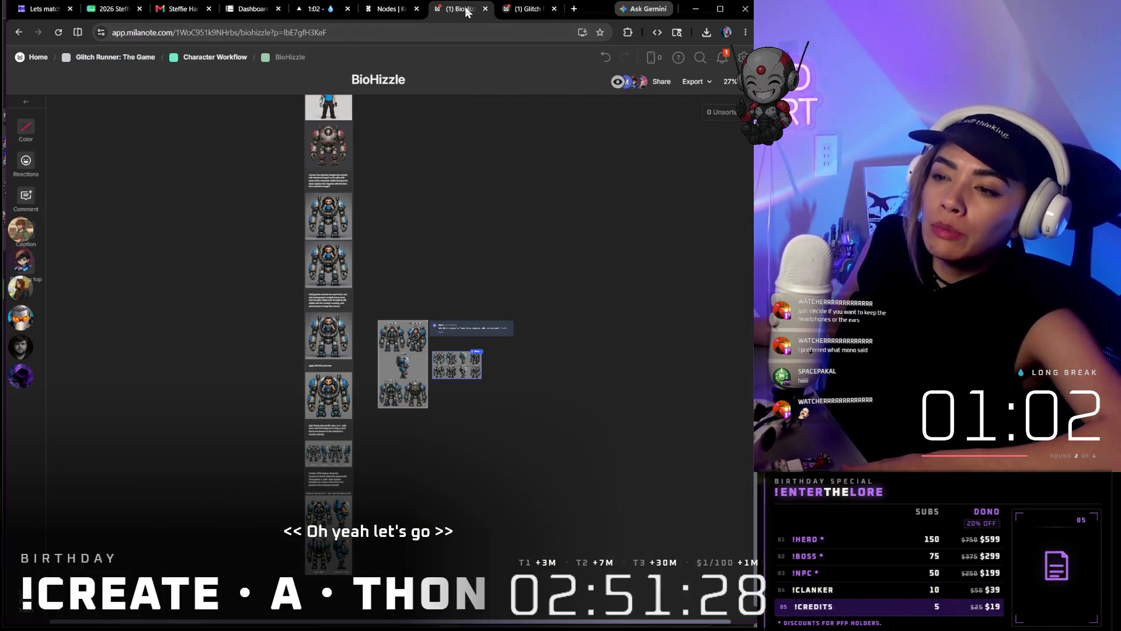
scroll(438, 392, "up", 3)
scroll(456, 360, "up", 3)
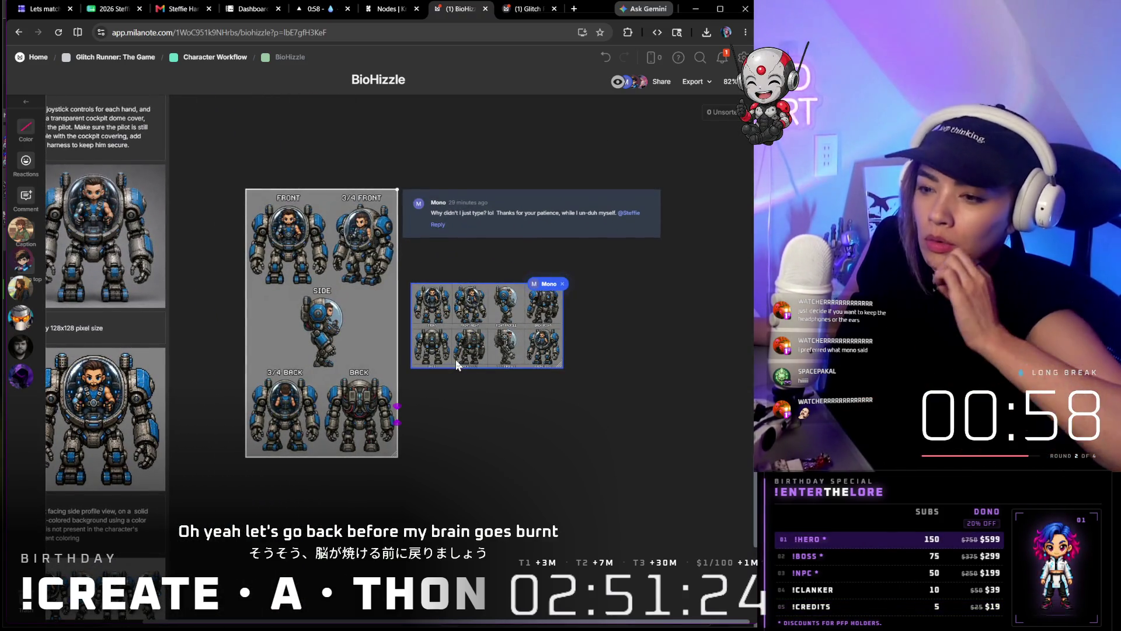